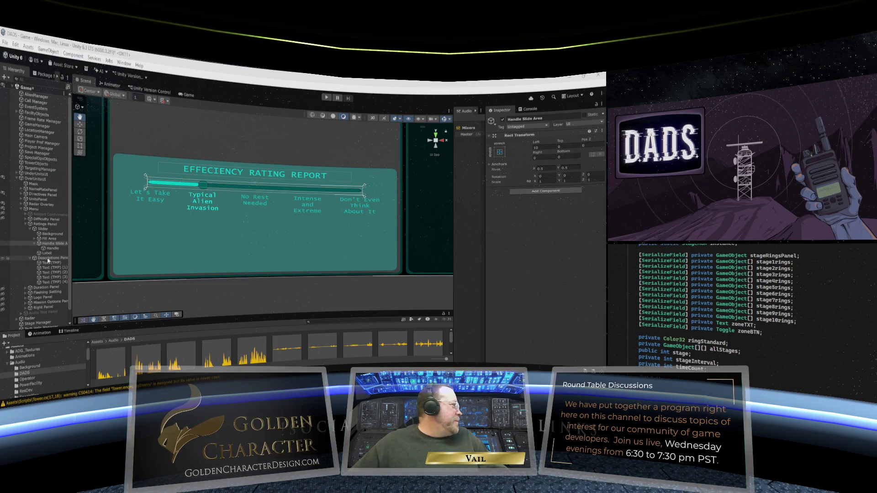
Remove the Horizontal Layout Group from the Descriptions Panel, keeping its Image component.
click(49, 258)
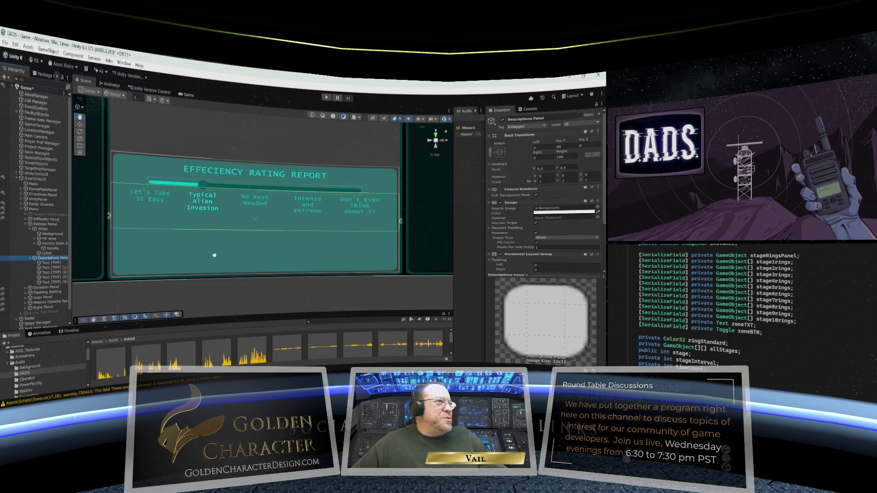
scroll(501, 231, down, 3)
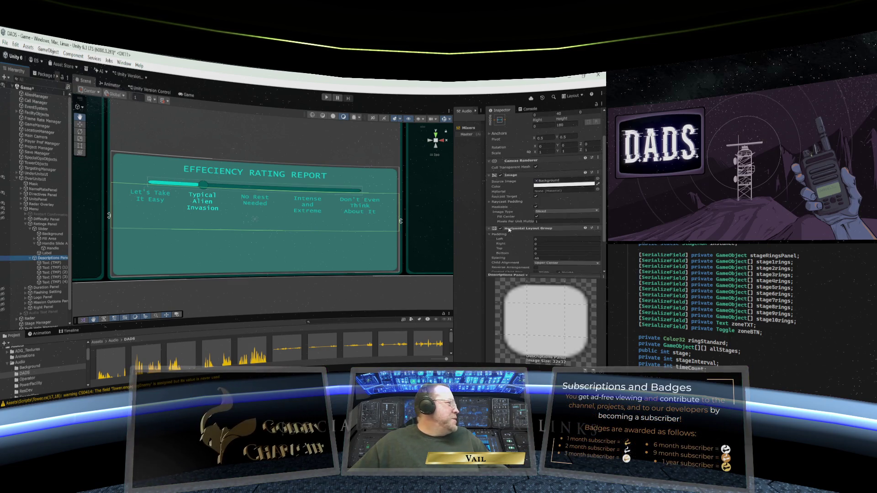
scroll(510, 230, down, 1)
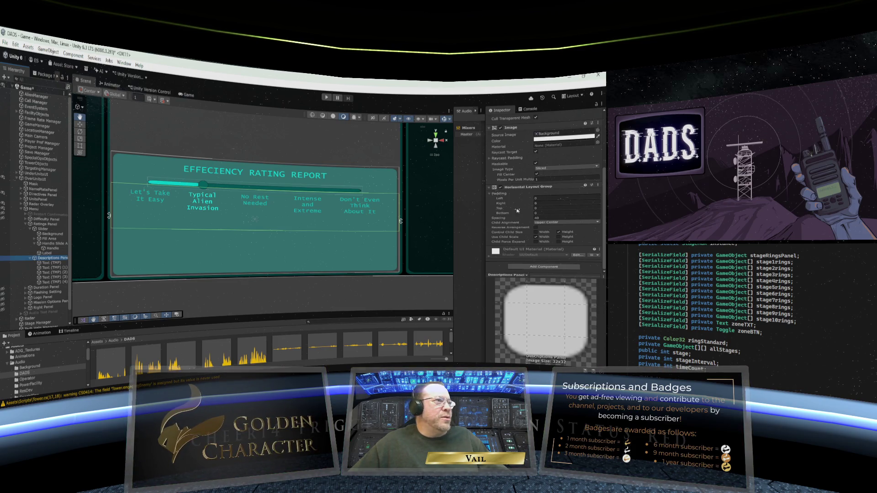
click(598, 185)
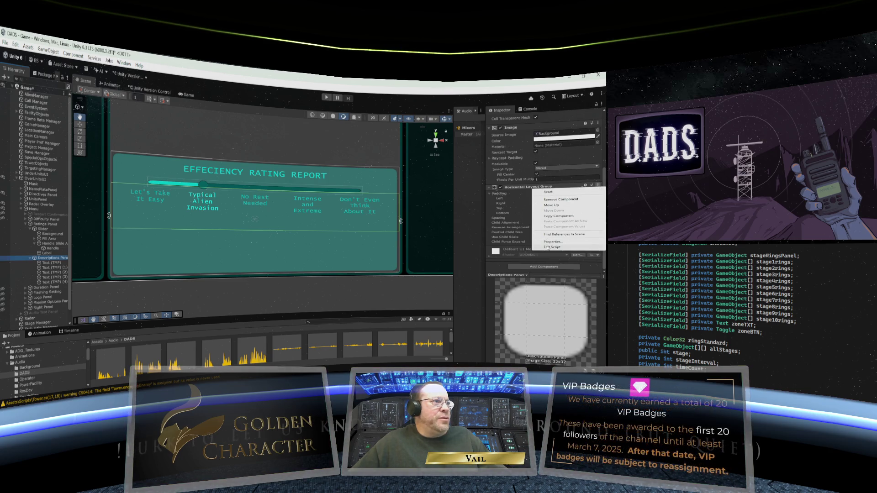
click(558, 200)
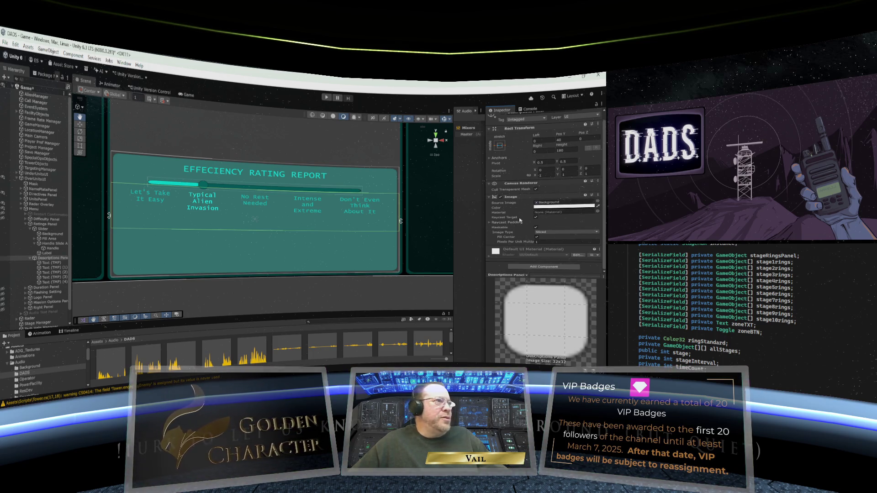
click(541, 268)
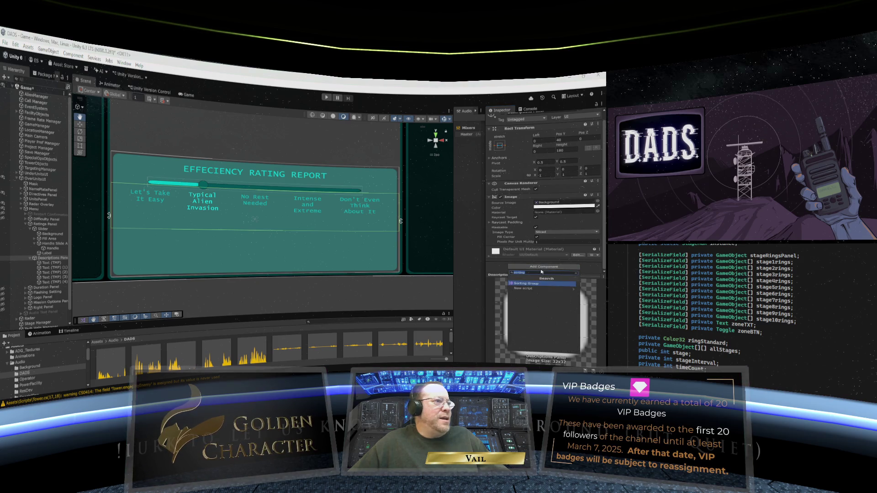
Add a Vertical Layout Group to the Descriptions Panel and check the first Text (TMP) child.
text(sorting)
text(vert)
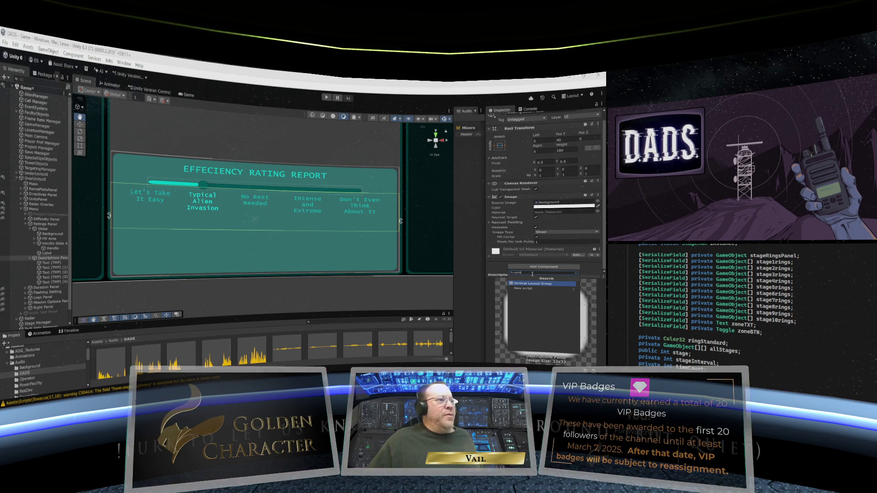
click(547, 284)
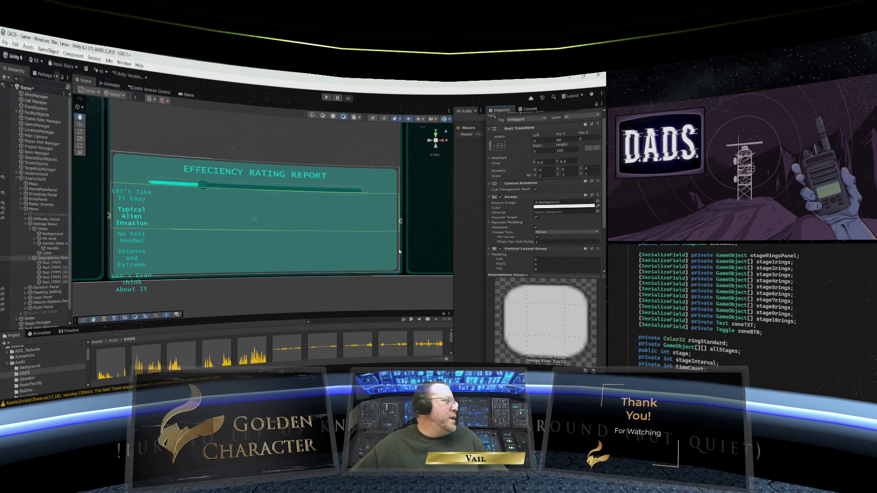
scroll(237, 216, down, 1)
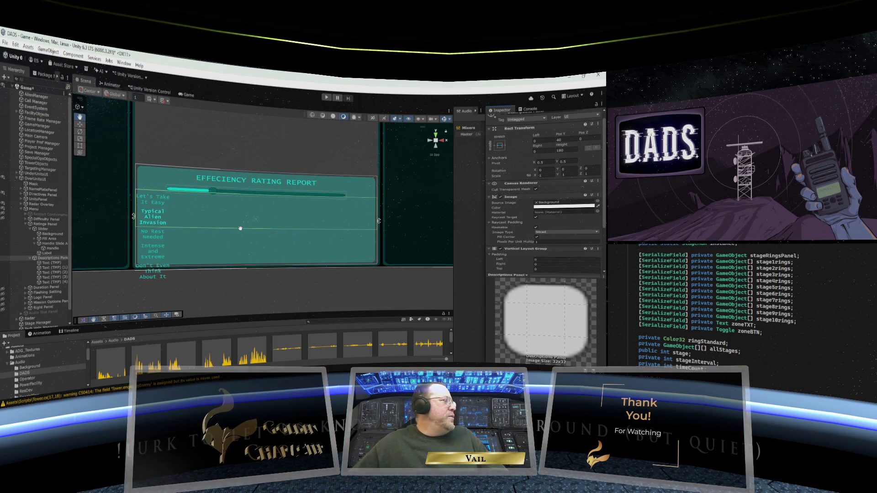
click(50, 264)
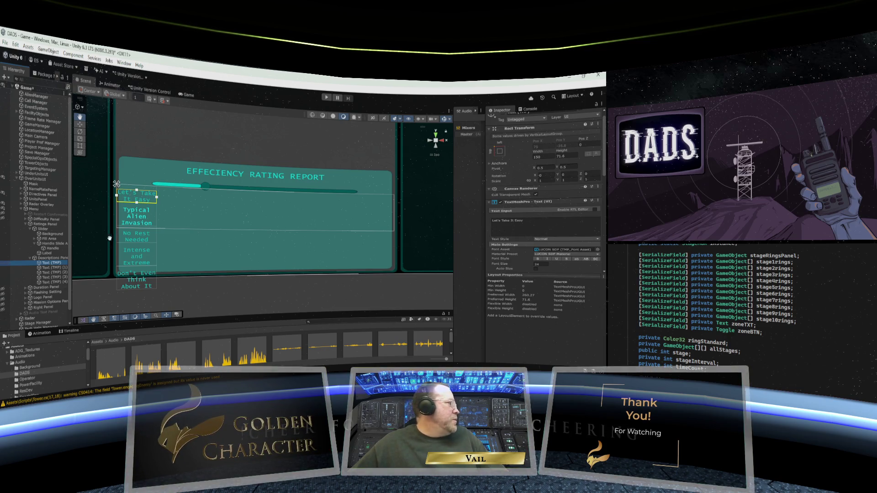
click(45, 259)
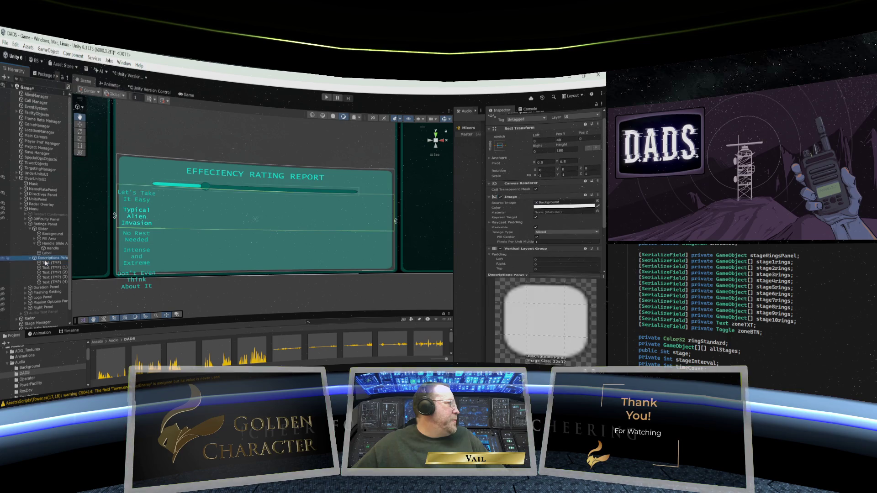
click(46, 264)
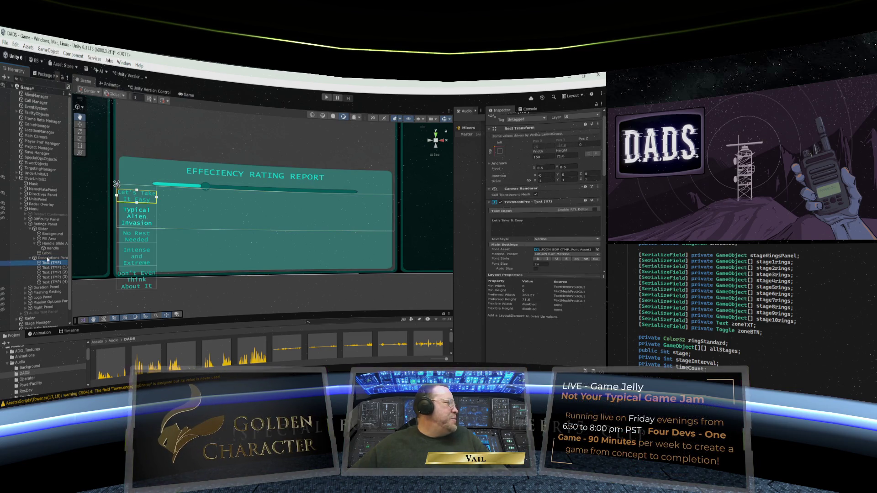
Set the Descriptions Panel's Vertical Layout Group Child Alignment to Upper Center.
click(48, 258)
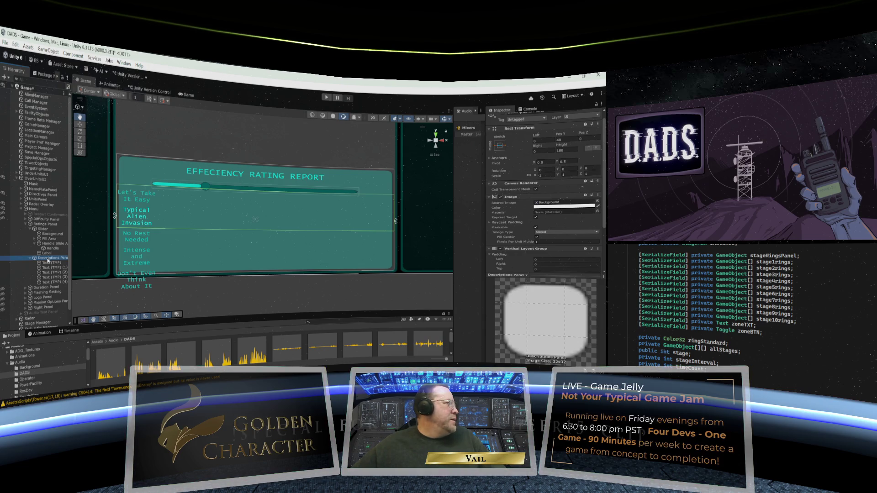
scroll(512, 241, down, 3)
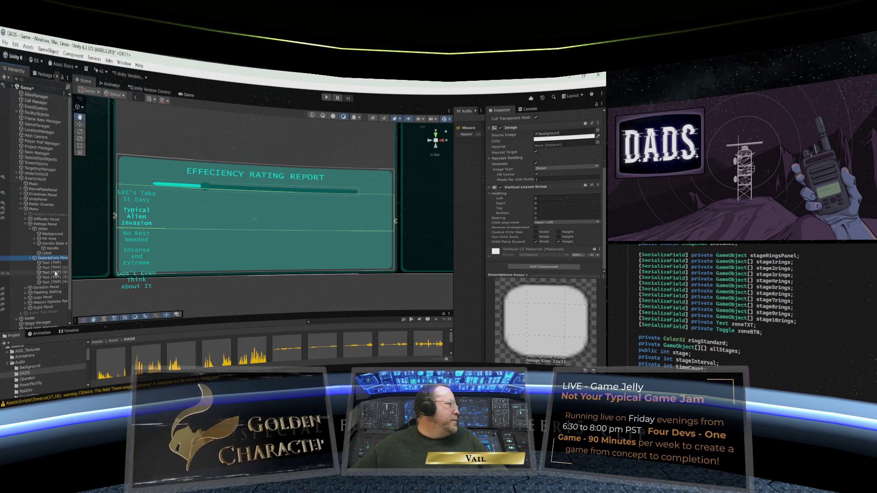
click(553, 223)
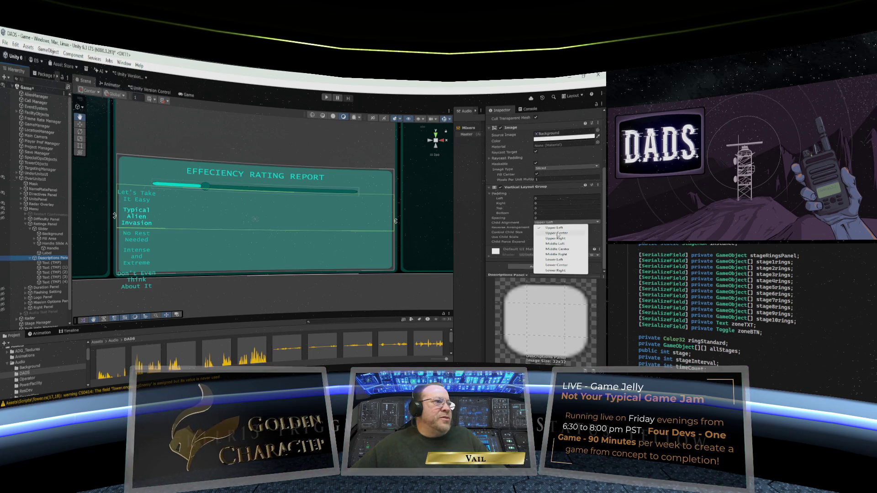
click(558, 234)
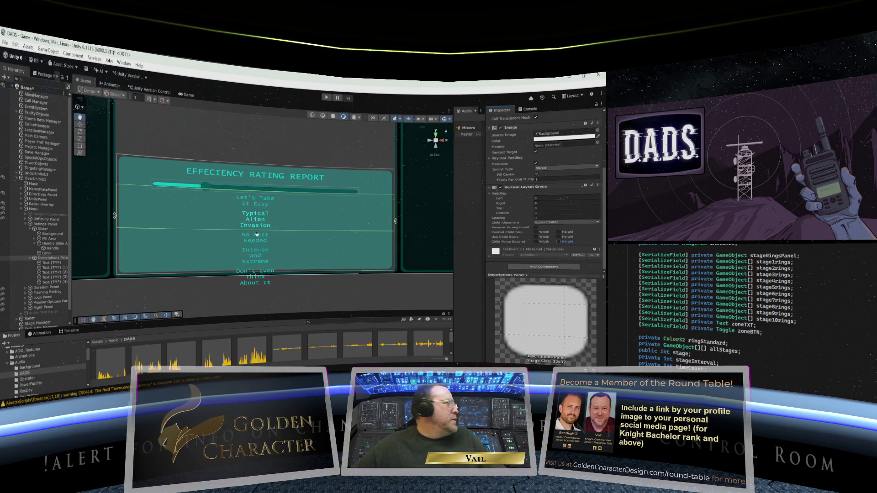
click(45, 259)
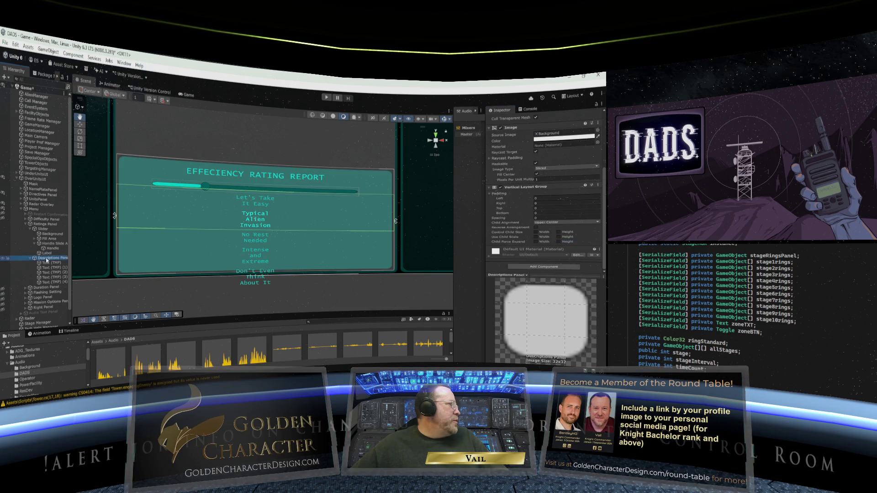
right_click(47, 261)
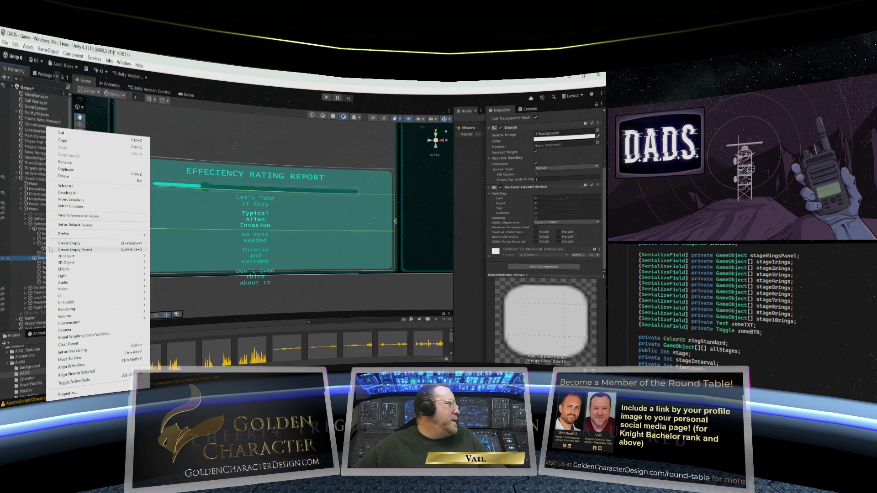
Create an empty child named Rating Bar under the Descriptions Panel.
click(42, 260)
click(60, 260)
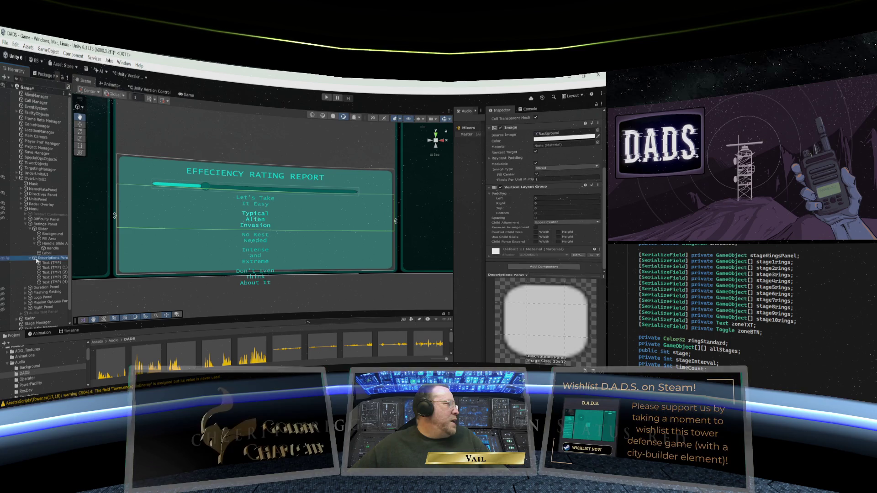
right_click(37, 260)
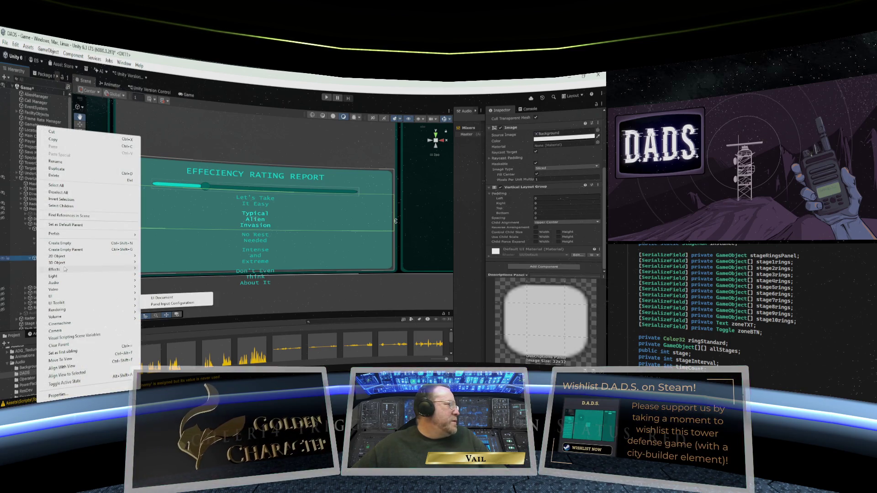
click(67, 244)
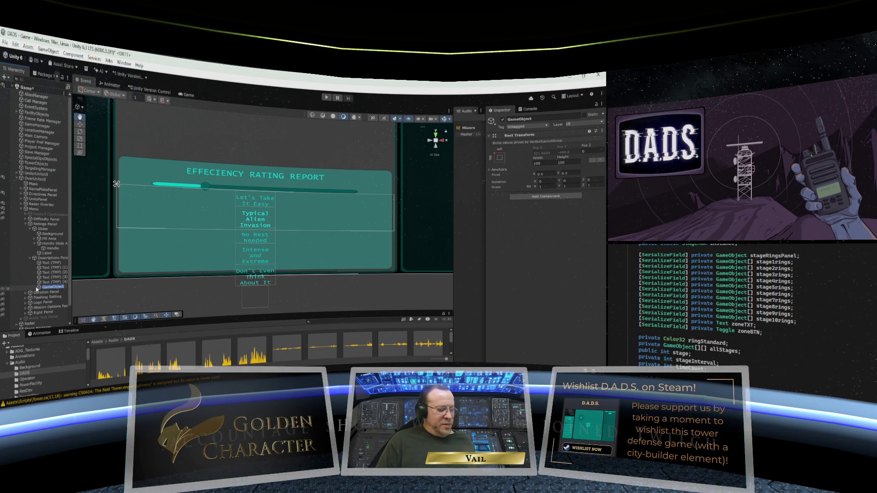
text(Rating Bar)
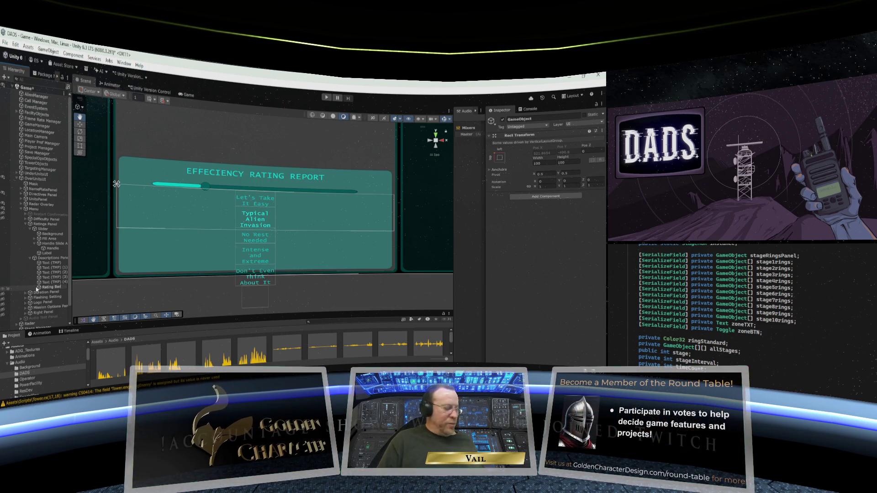
key(Return)
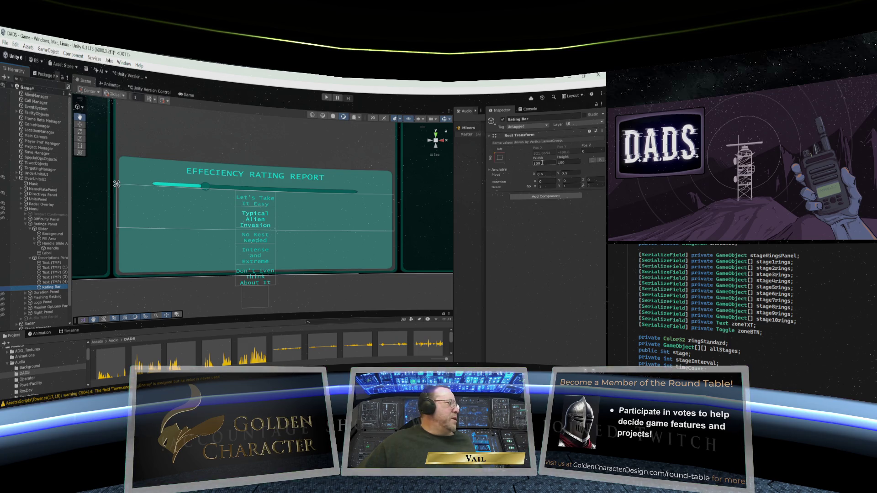
Give Rating Bar height 80 and width 100, and move it above the first Text (TMP).
click(566, 161)
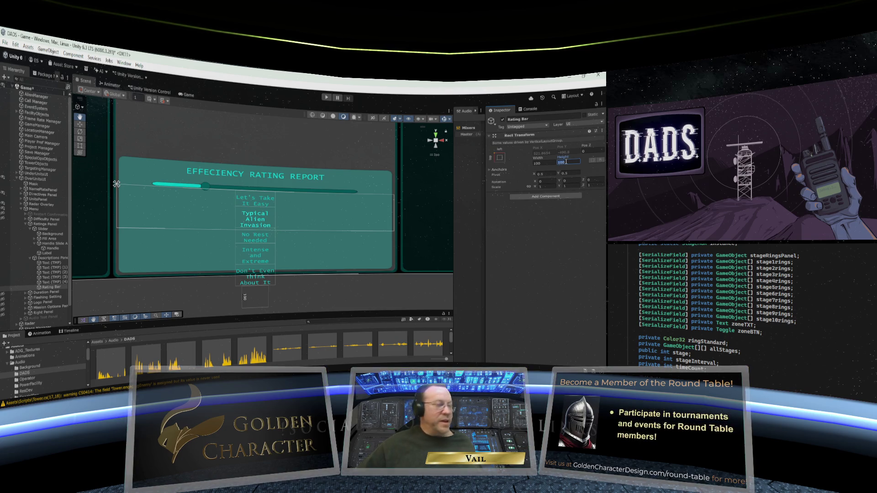
text(80)
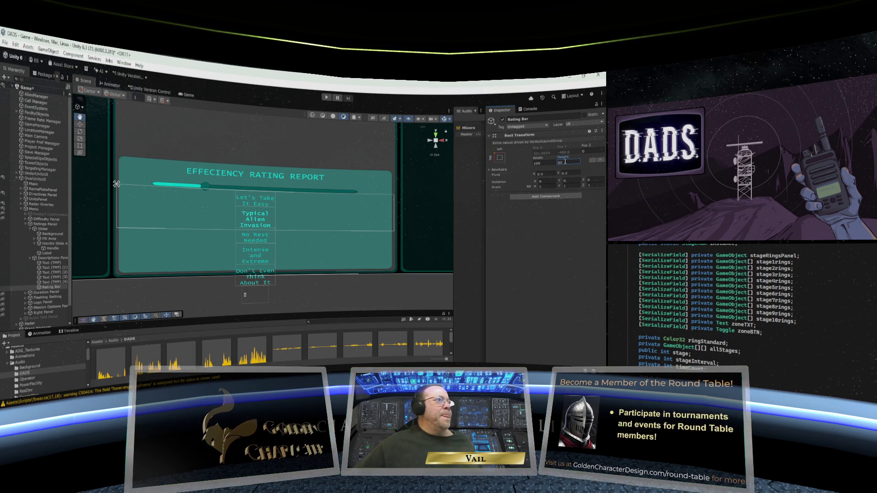
click(545, 162)
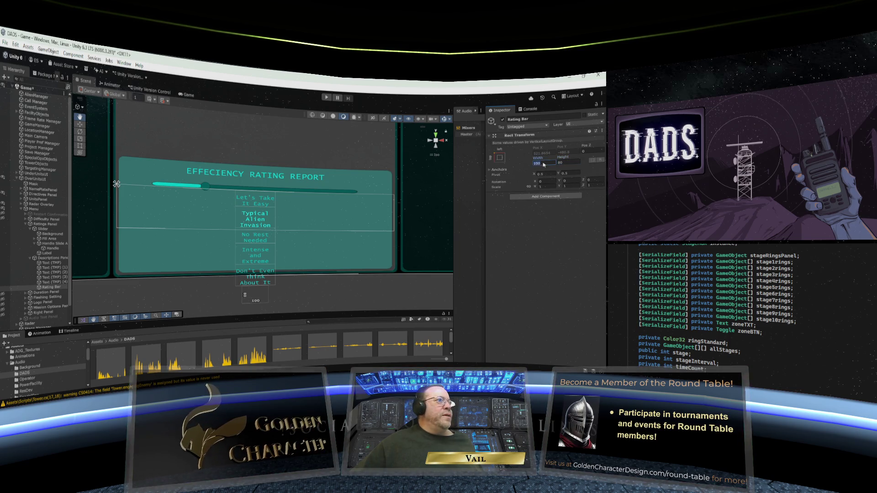
click(500, 157)
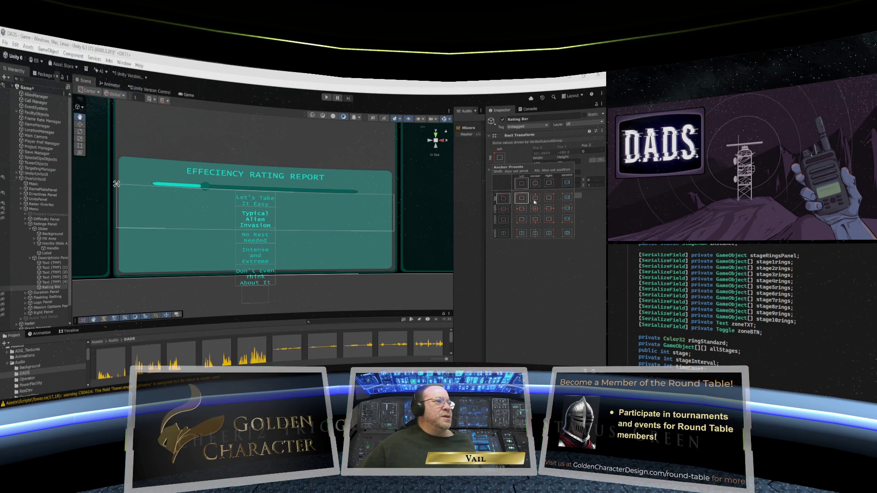
click(518, 157)
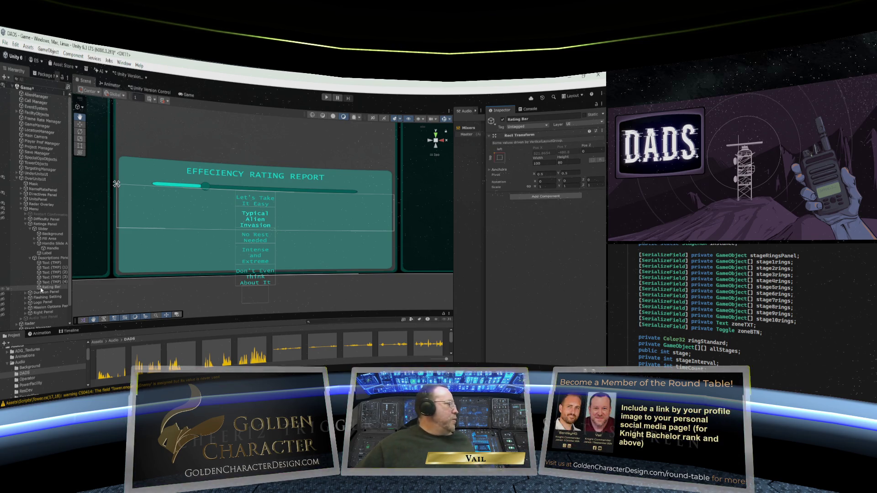
drag(41, 290, 42, 264)
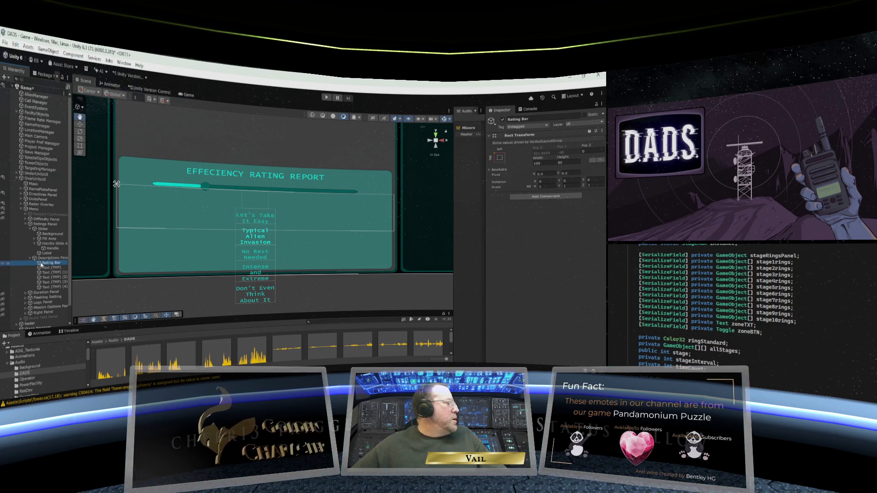
Create a UI Panel named Rating Bar in the Descriptions Panel, delete the duplicate, and place it first.
click(44, 259)
right_click(46, 260)
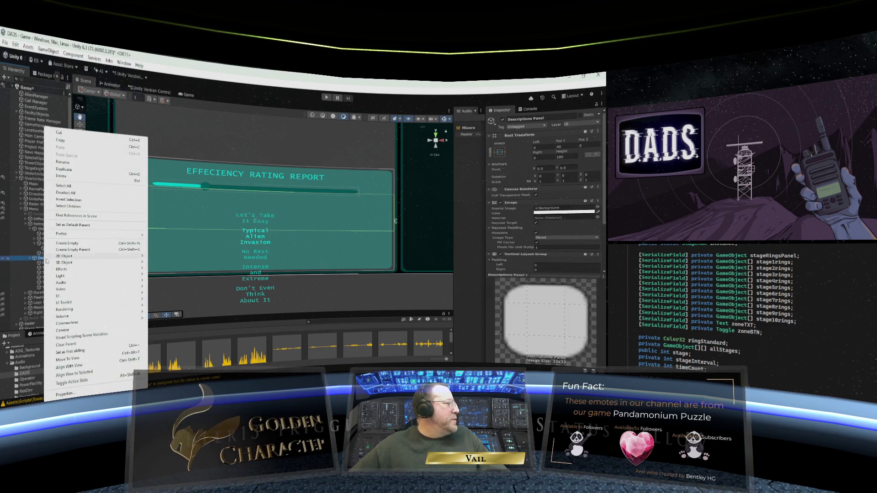
mouse_move(70, 296)
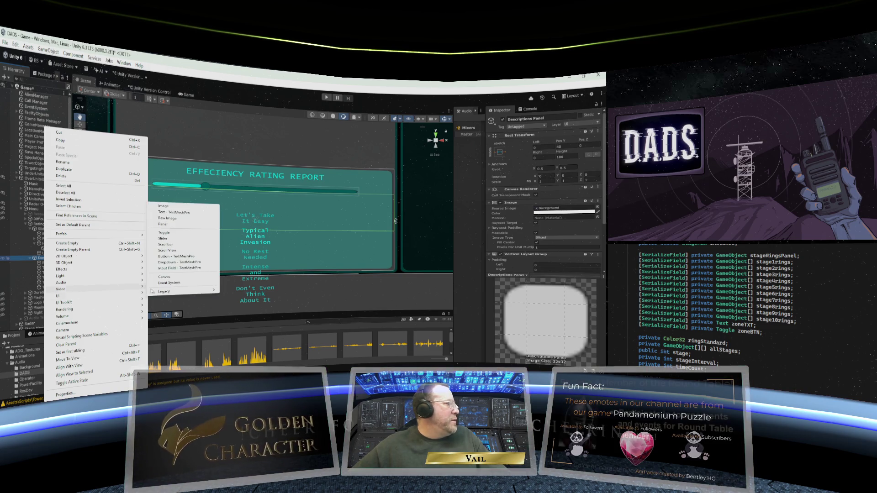
click(163, 224)
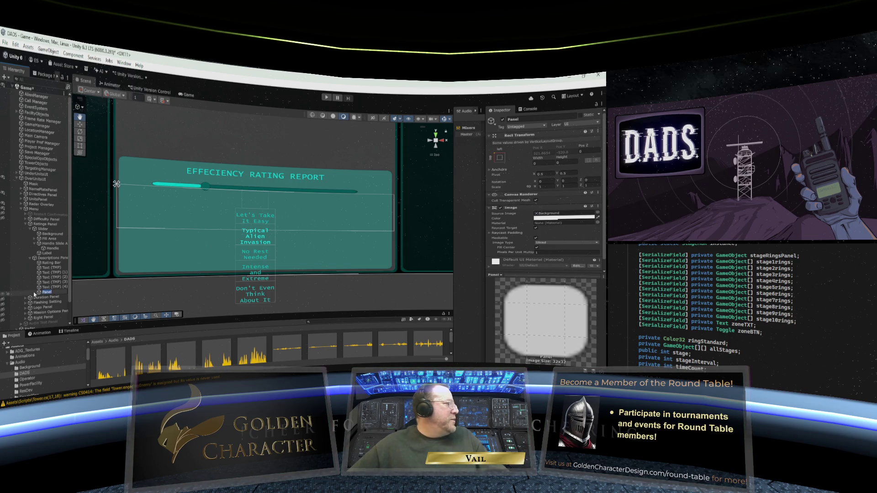
text(Rating Bar)
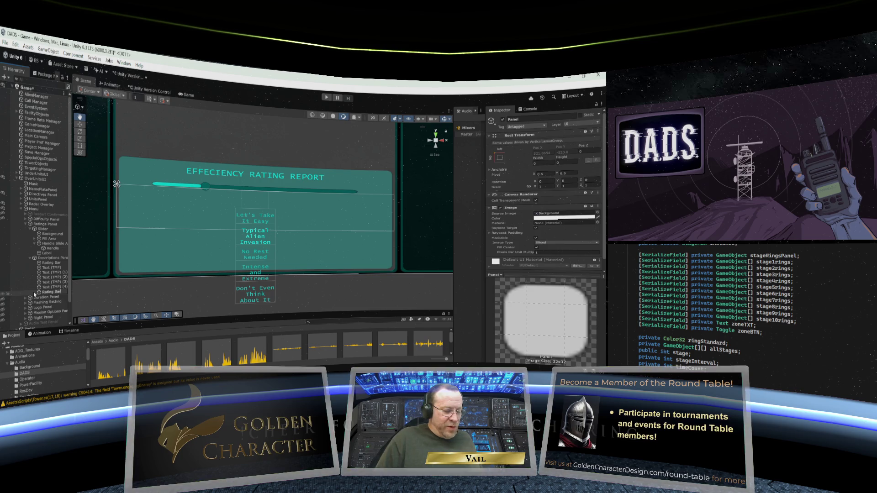
key(Return)
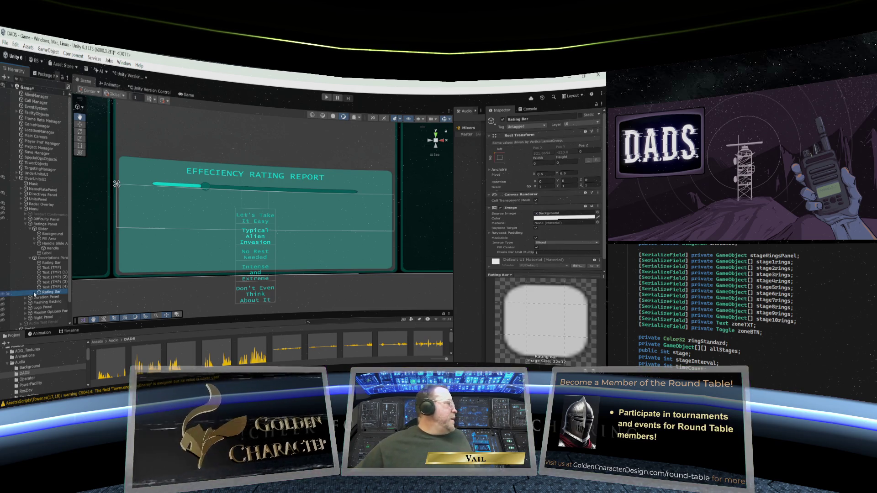
click(43, 264)
key(Delete)
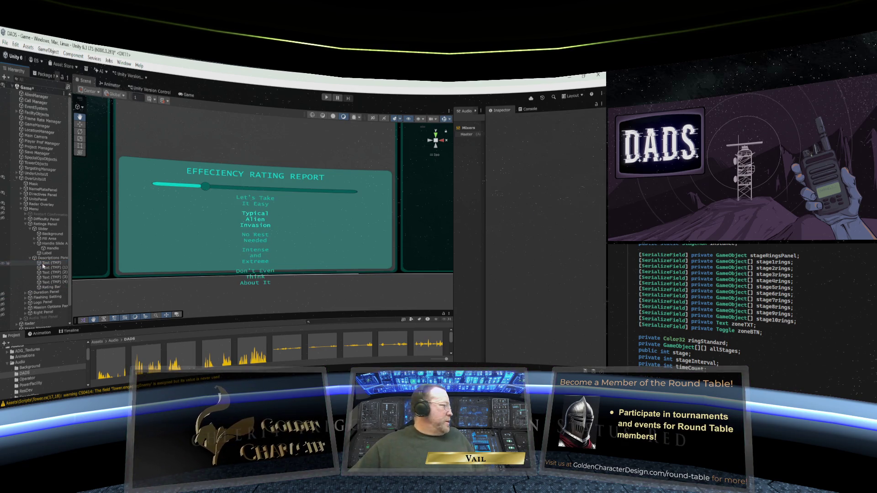
drag(44, 287, 45, 265)
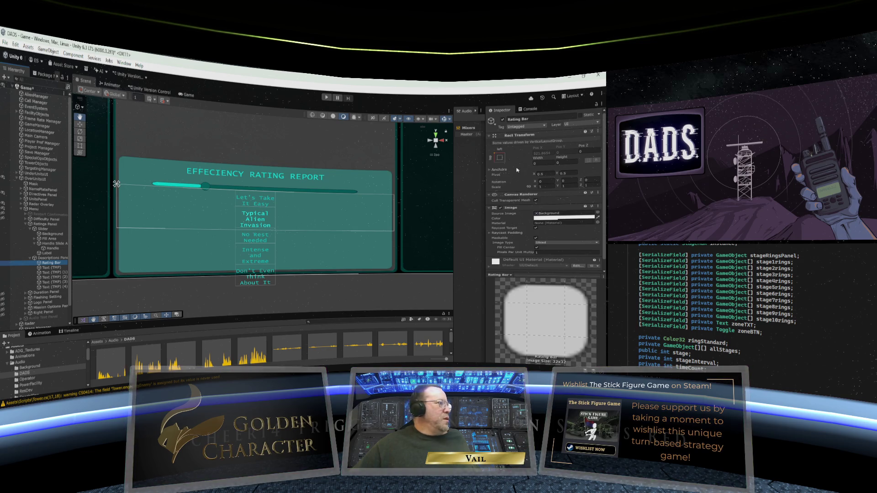
Set the Rating Bar's Rect Transform to height 80 and width 800.
click(558, 162)
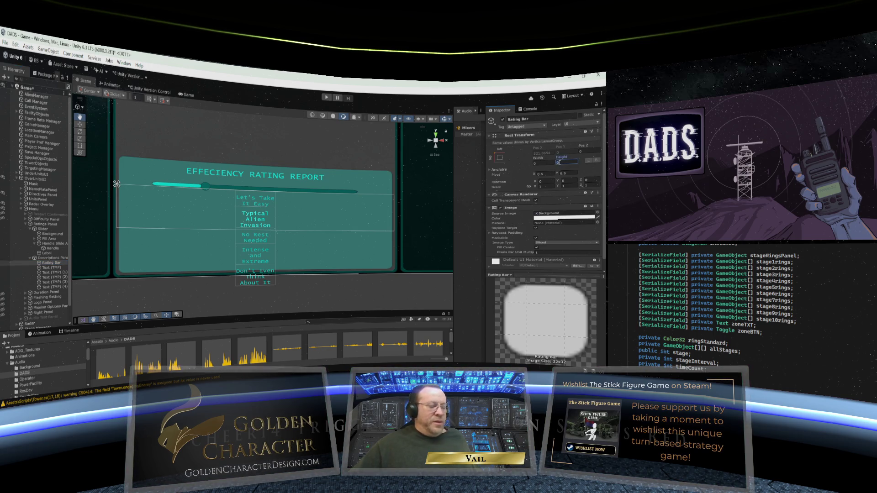
text(80)
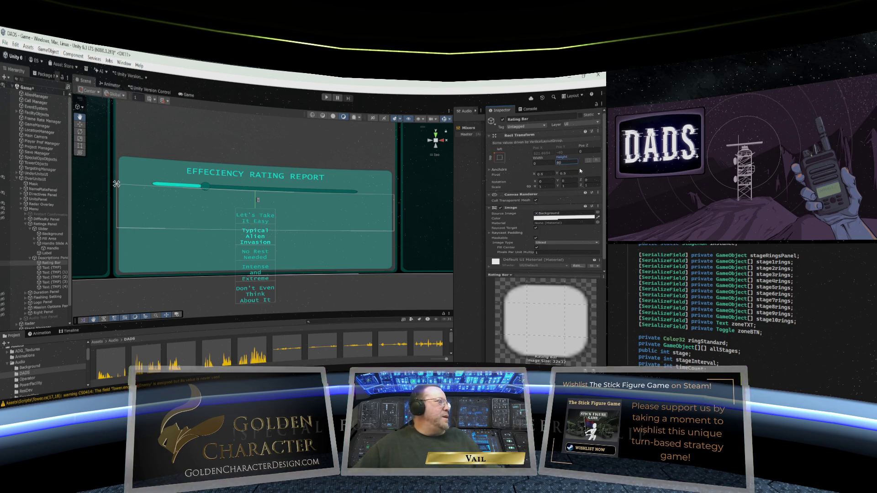
click(533, 164)
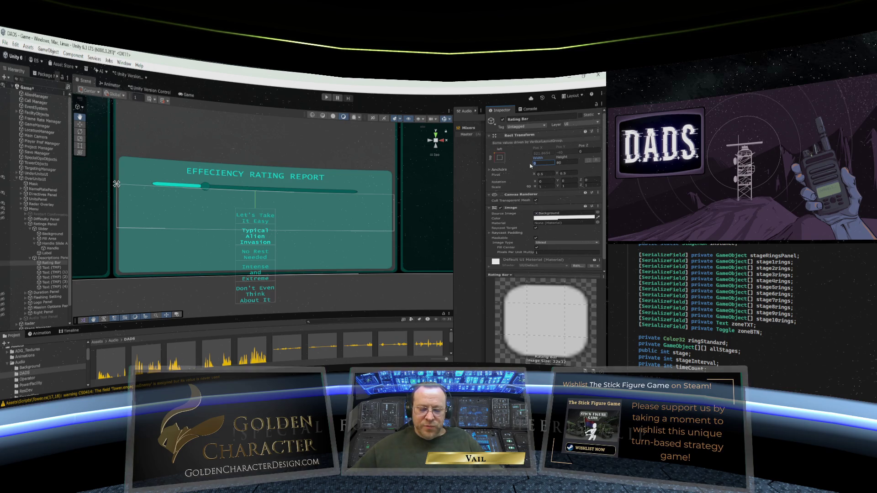
text(500)
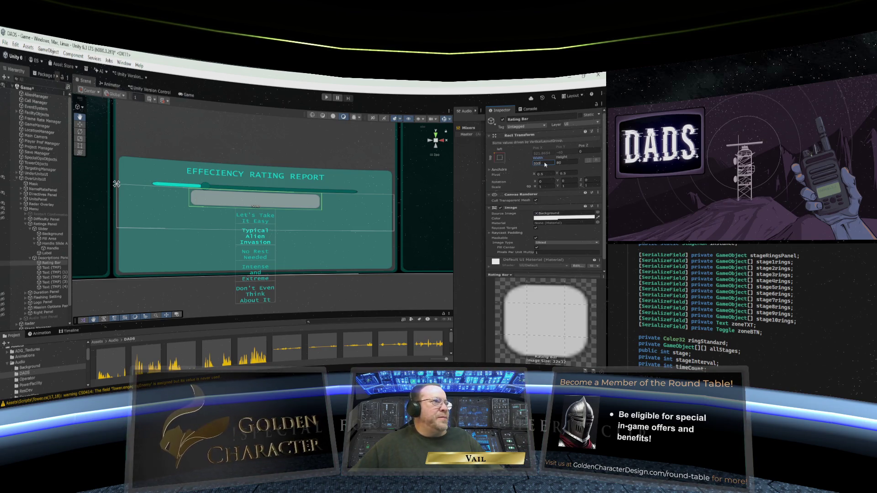
key(Return)
text(800)
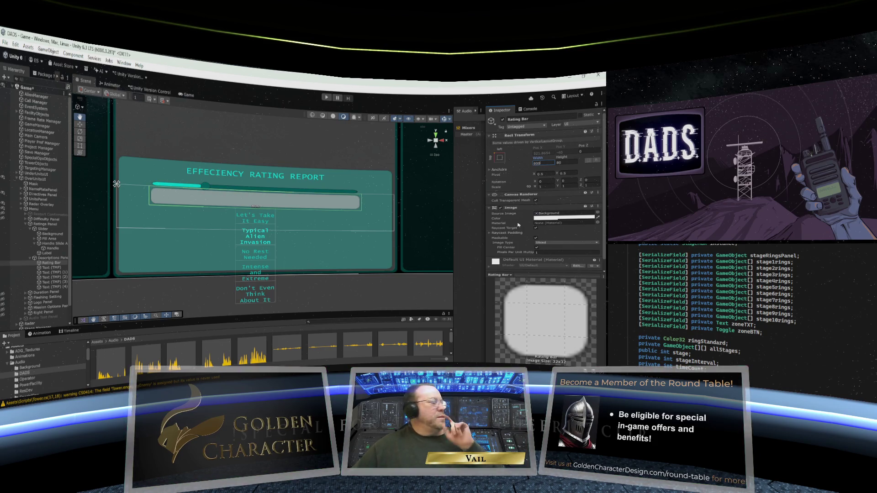
click(51, 259)
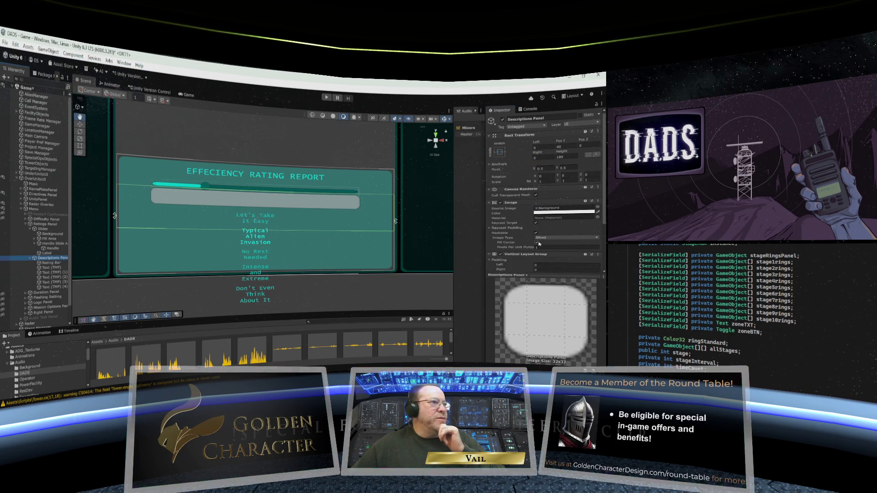
scroll(539, 244, down, 3)
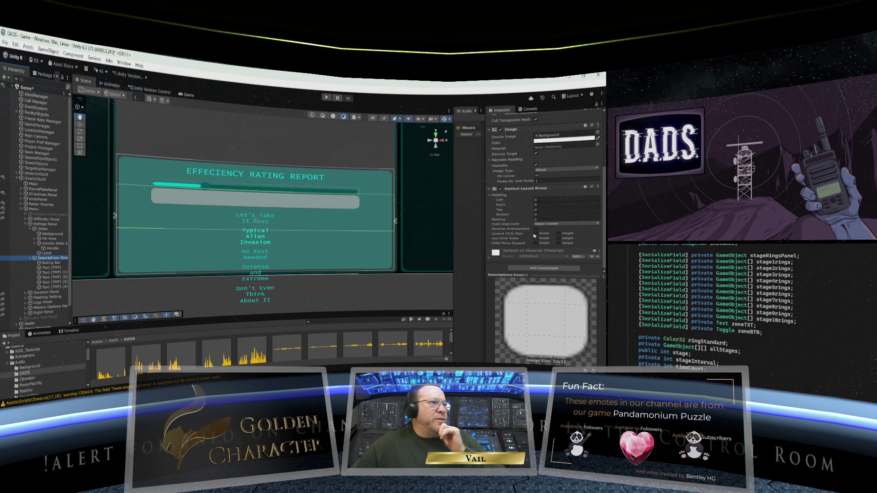
Tick Control Child Size Width and Child Force Expand Width on the Descriptions Panel's Vertical Layout Group.
click(536, 234)
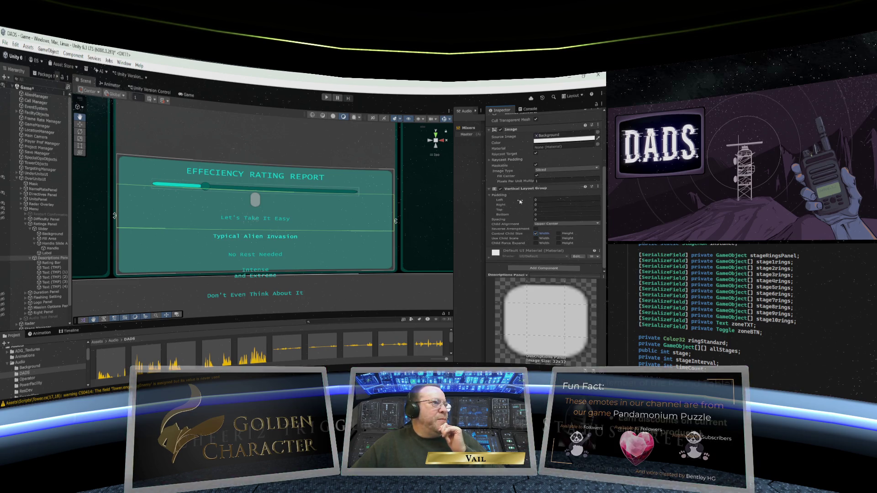
click(536, 244)
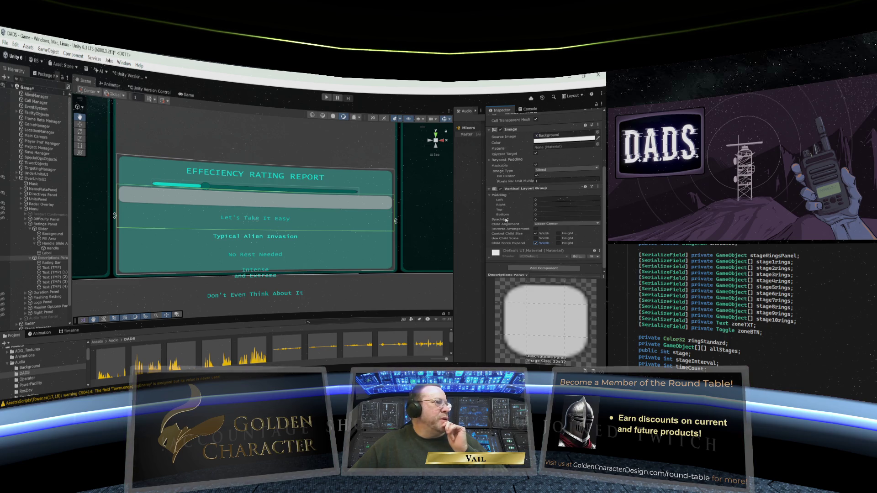
click(52, 264)
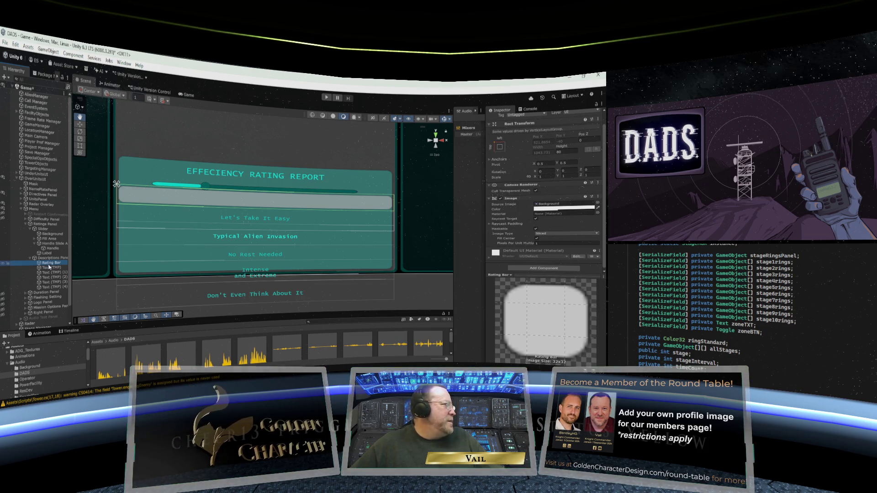
Drag the Let's Take It Easy Text (TMP) into Rating Bar and select it there.
click(46, 268)
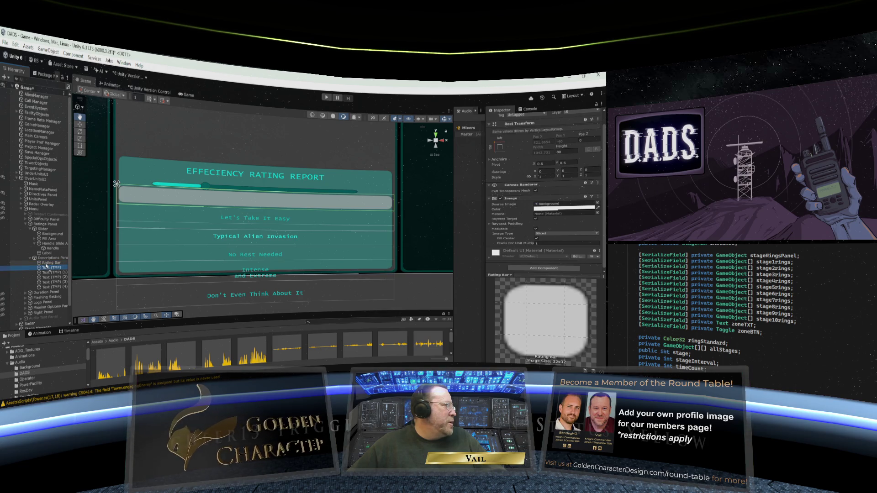
drag(46, 267, 49, 263)
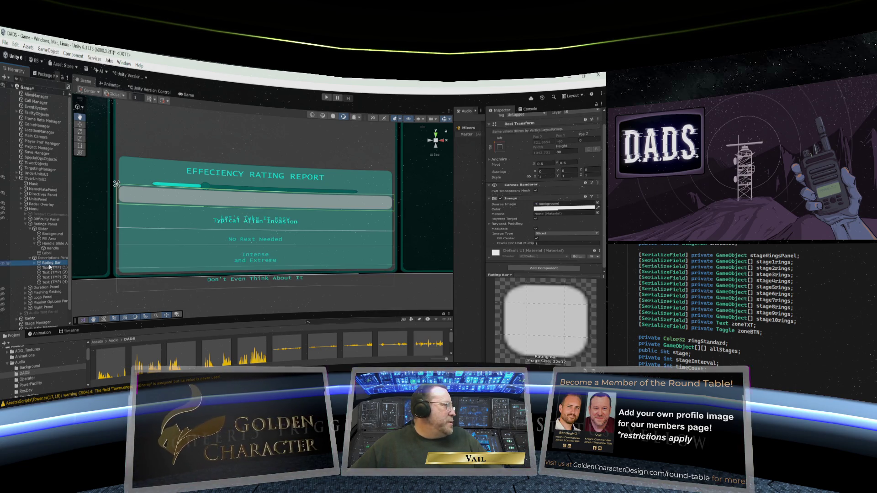
click(37, 263)
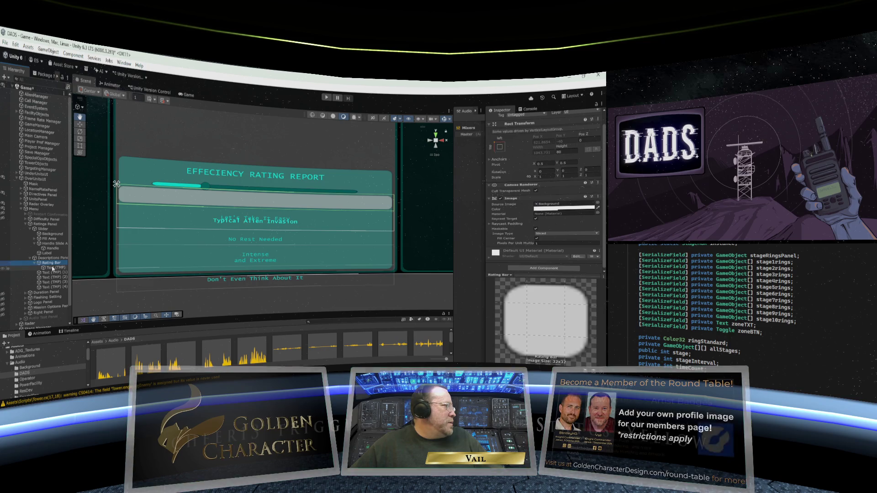
click(52, 269)
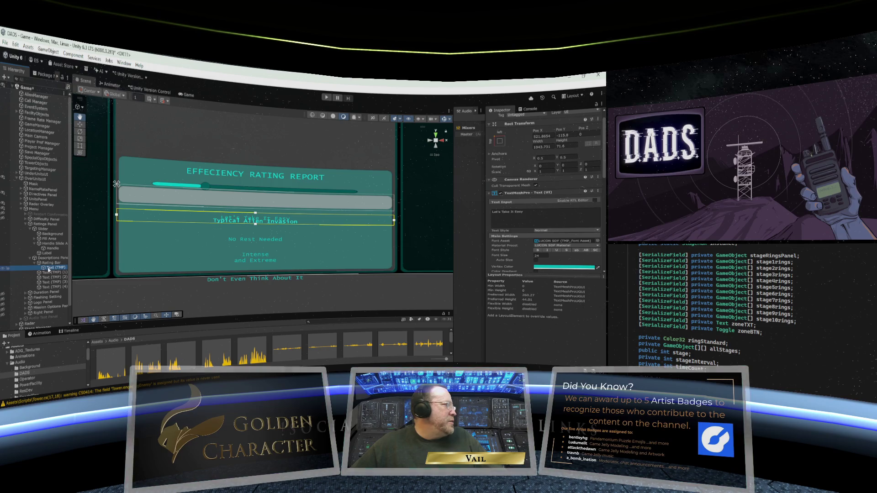
Apply the stretch-stretch anchor preset to the Let's Take It Easy text.
click(499, 140)
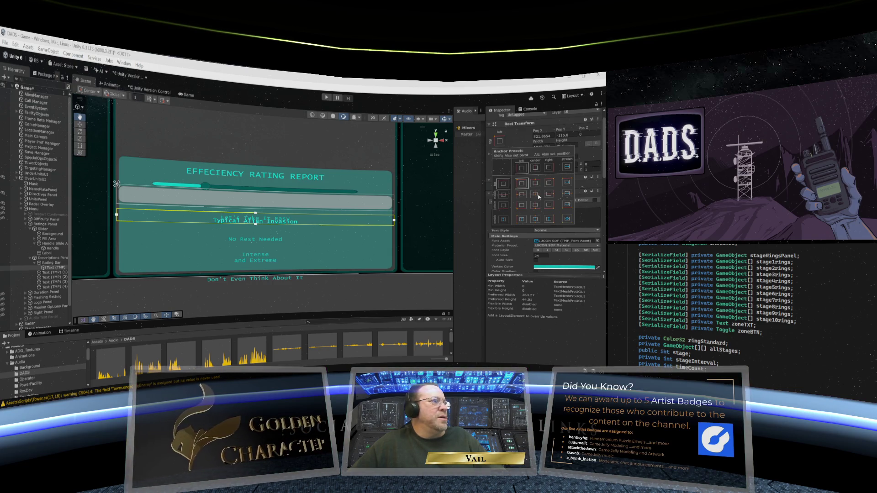
alt+click(569, 220)
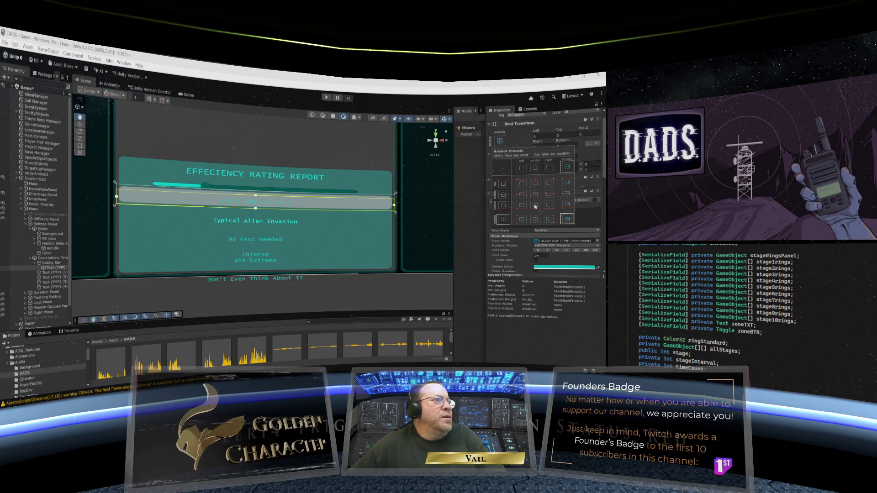
click(51, 263)
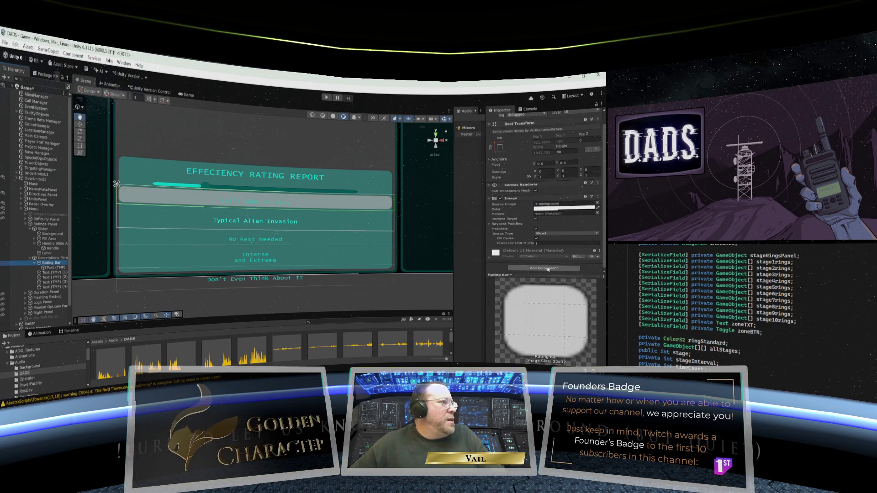
Add a Horizontal Layout Group to Rating Bar, found by searching 'hori'.
click(547, 269)
text(verti)
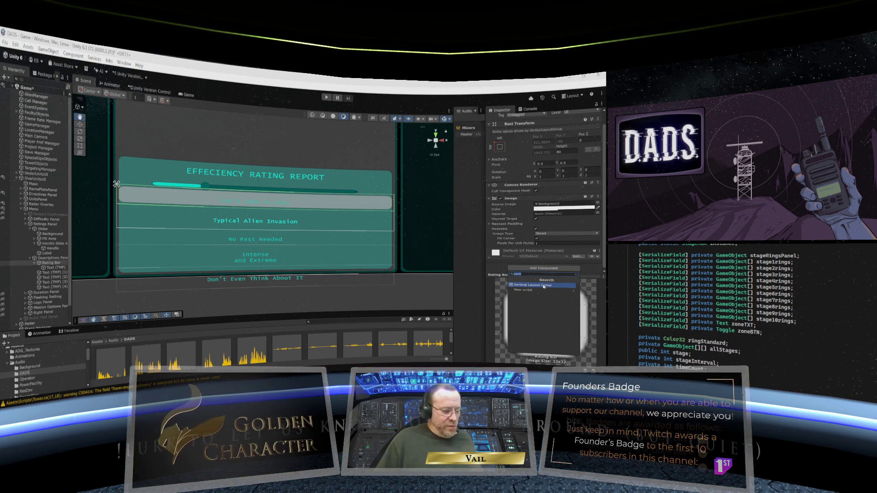
key(BackSpace)
key(BackSpace)
key(BackSpace)
text(horizont)
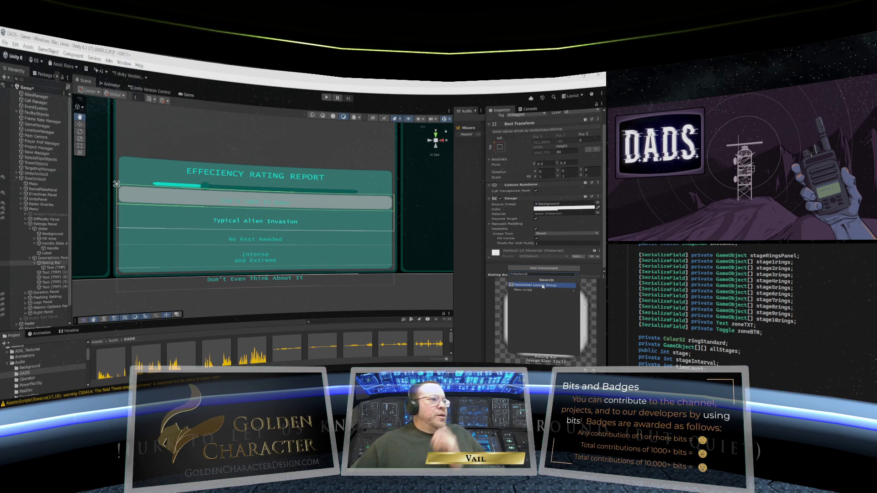
click(543, 285)
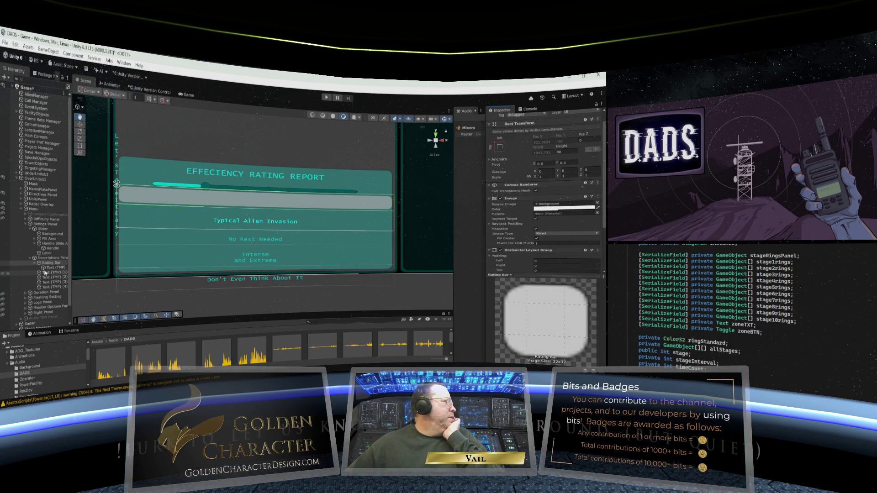
scroll(517, 245, down, 3)
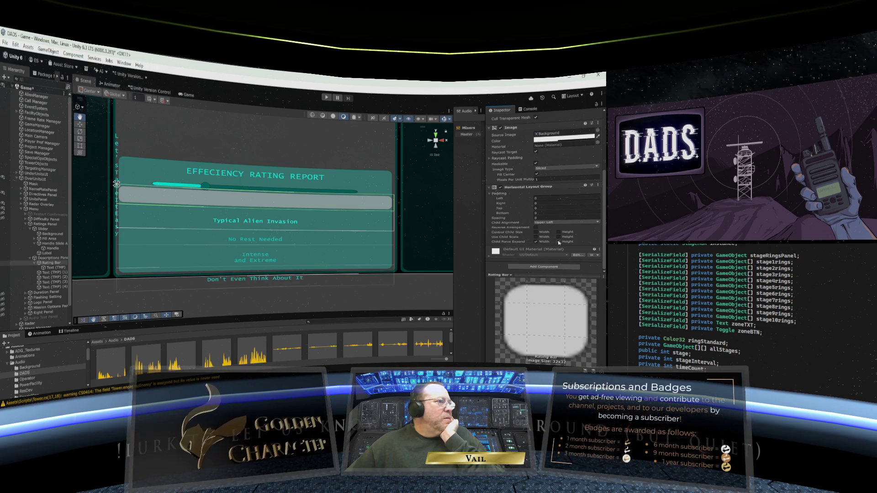
click(49, 268)
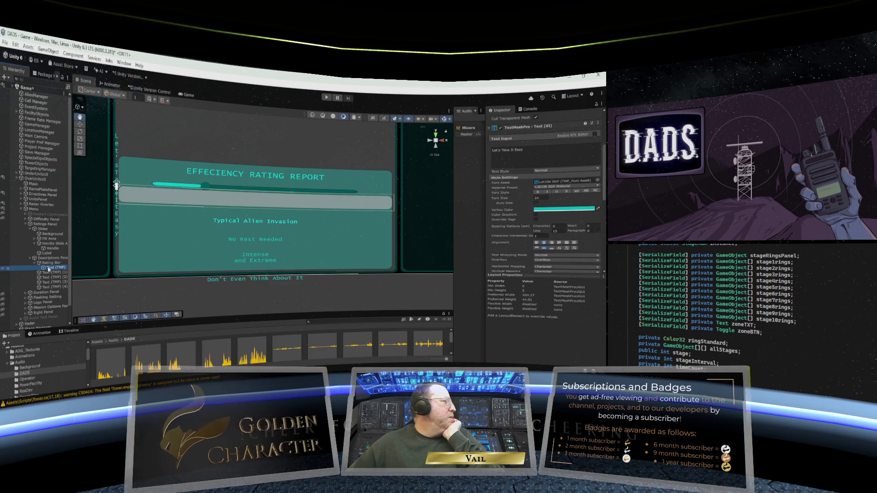
Duplicate the Rating Bar's text child, then check both text elements and the Rating Bar itself.
right_click(49, 268)
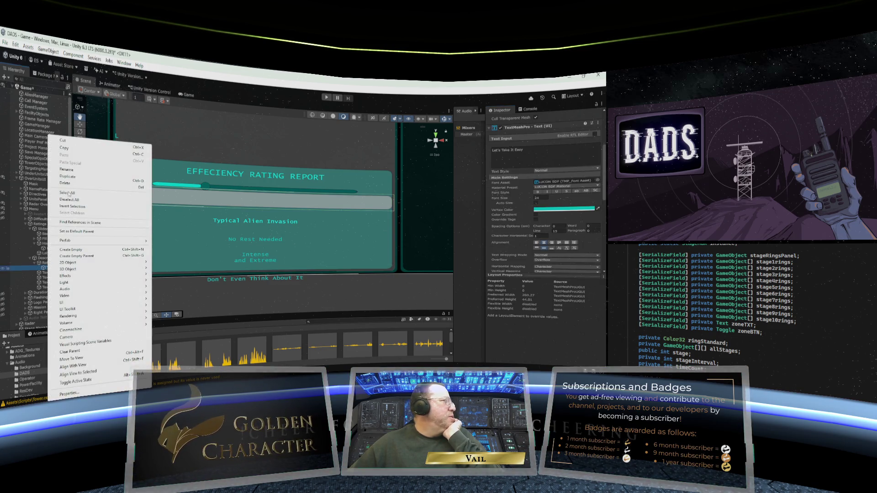
click(64, 187)
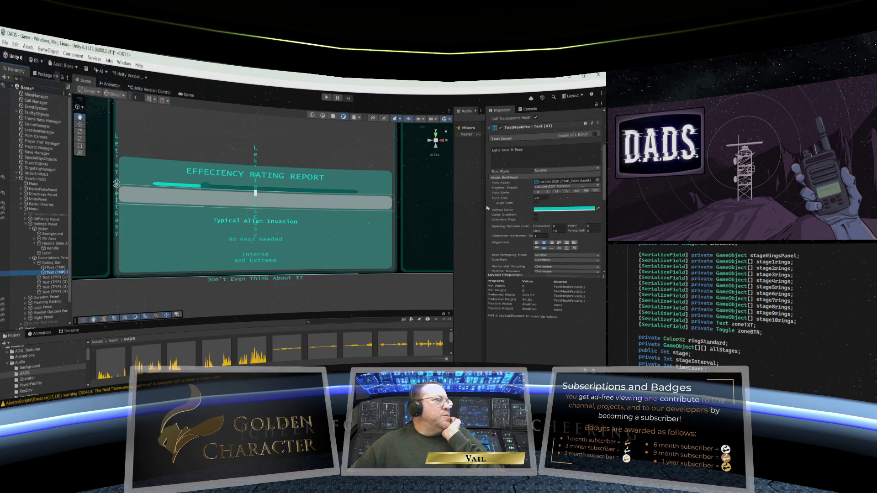
scroll(516, 204, up, 3)
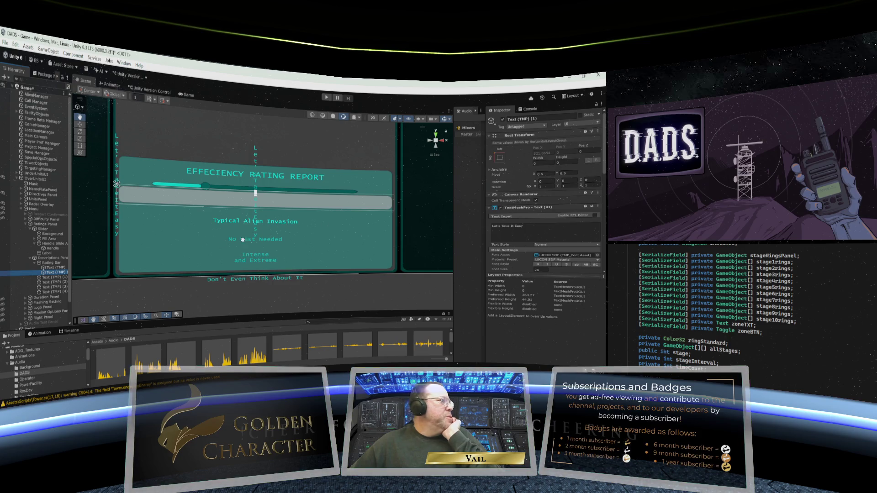
click(52, 268)
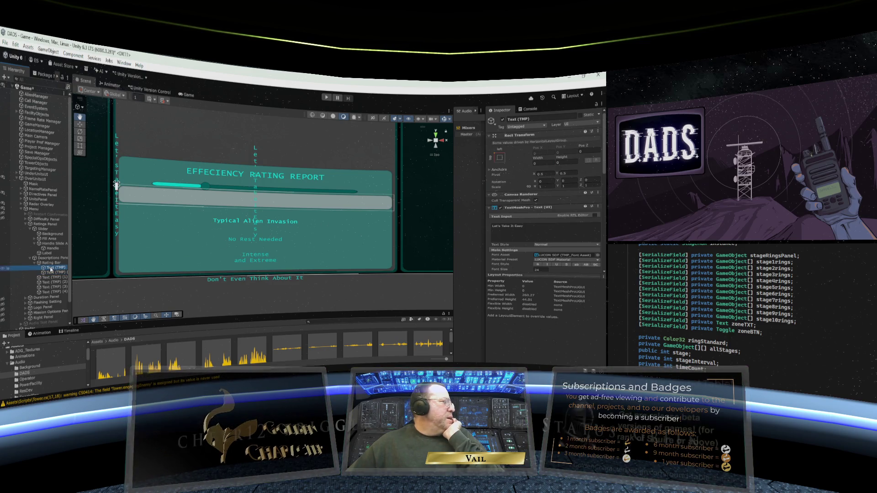
click(50, 273)
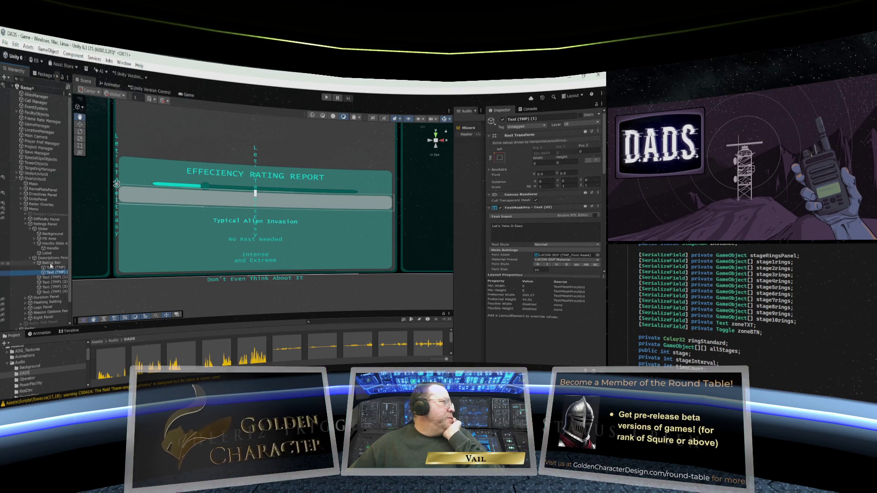
click(50, 263)
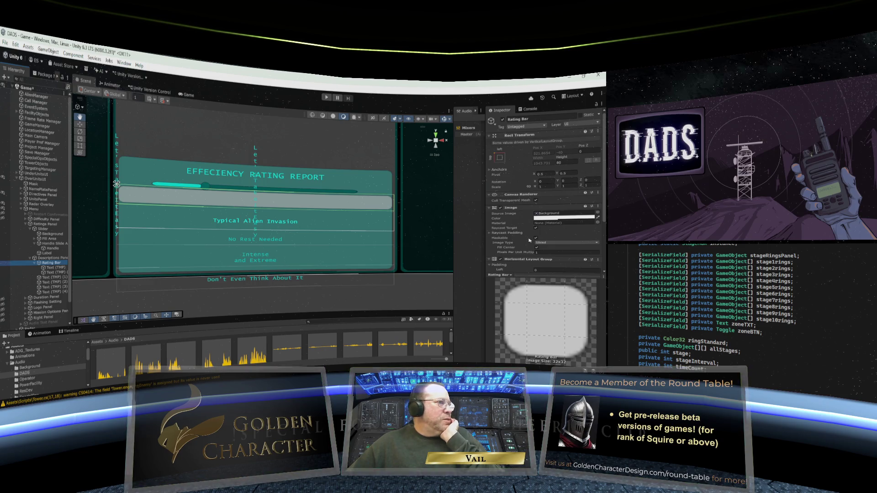
Remove the Horizontal Layout Group component from the Rating Bar.
scroll(529, 241, down, 3)
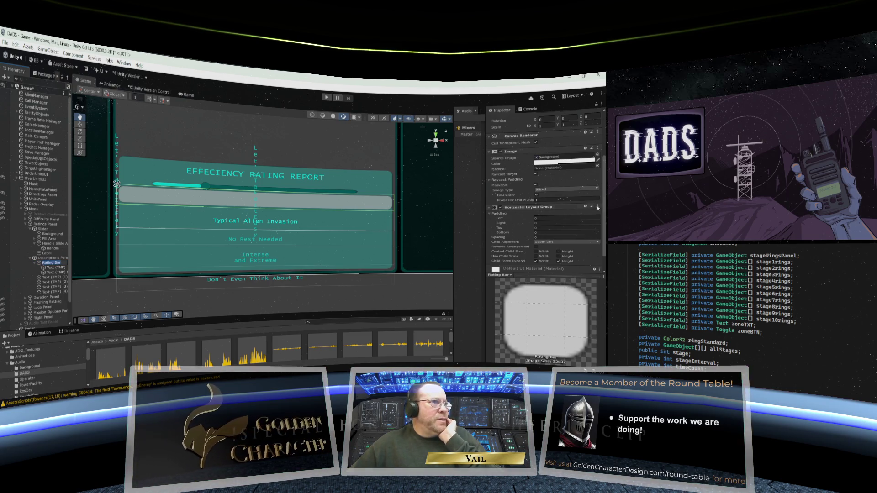
click(599, 207)
click(571, 220)
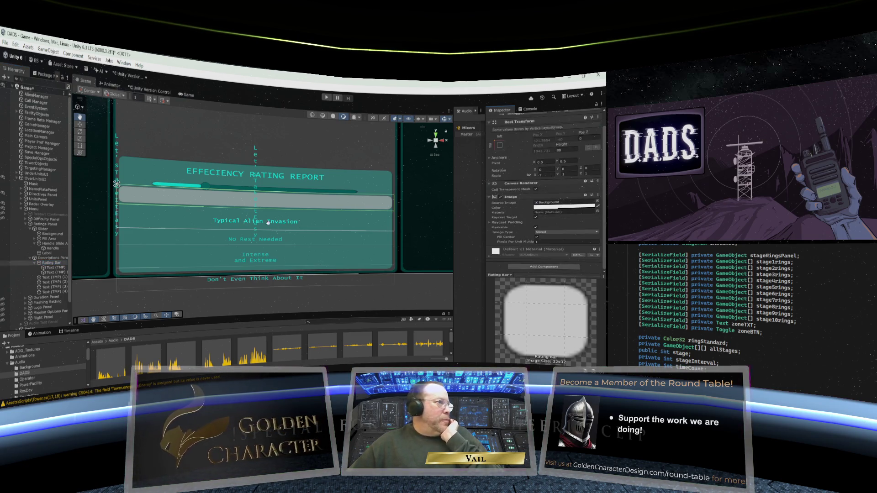
Set the first Text (TMP)'s anchor preset to stretch-stretch so it fills the bar.
click(54, 268)
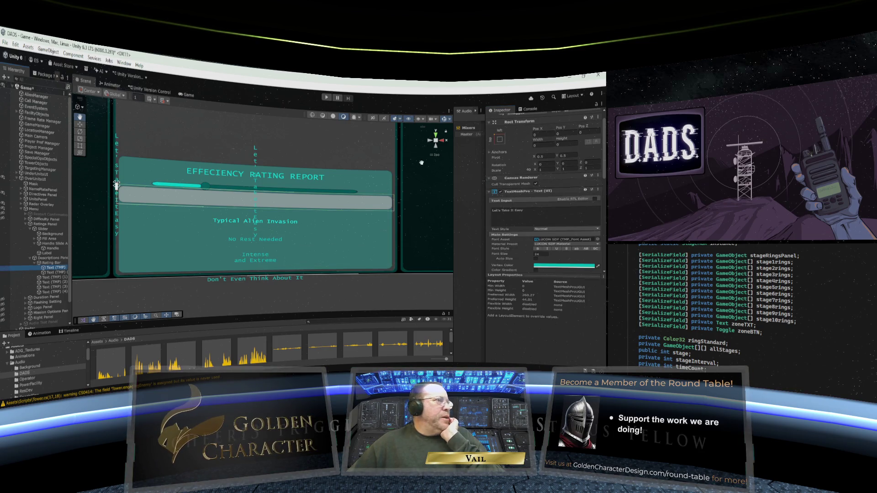
click(499, 139)
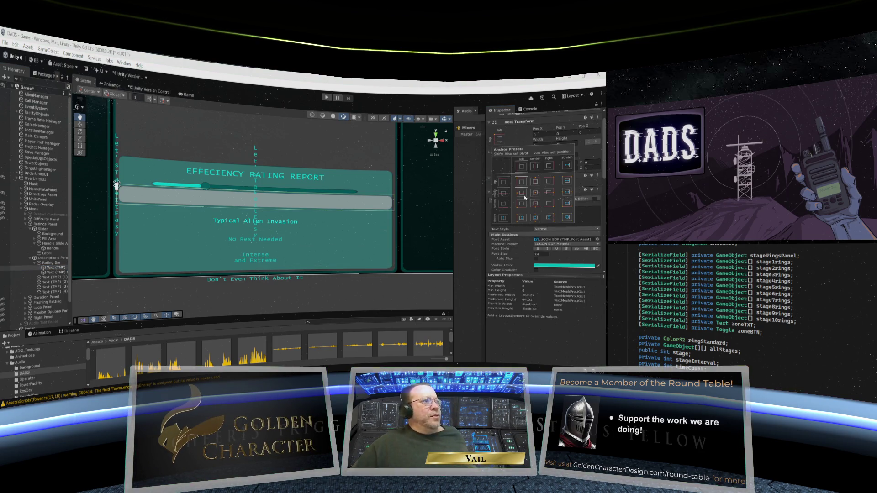
alt+click(567, 217)
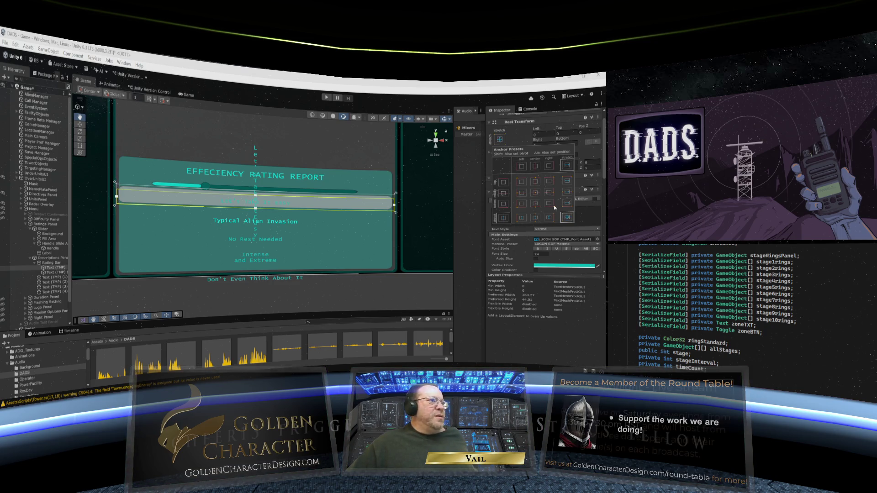
click(52, 264)
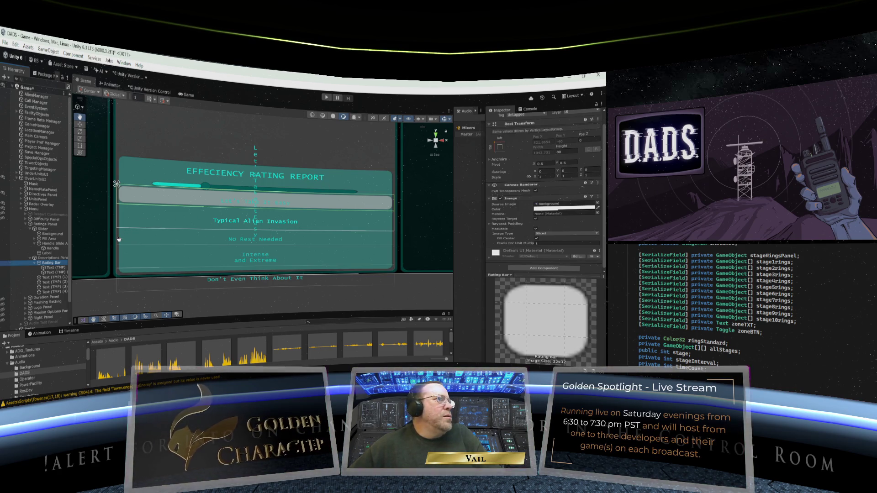
Set the first Text (TMP)'s Extra Settings top margin to 0.
click(56, 268)
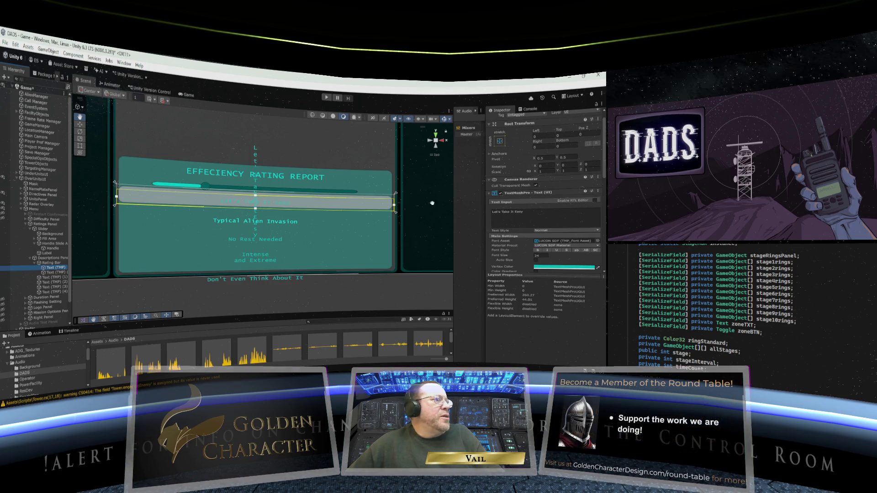
scroll(490, 231, down, 5)
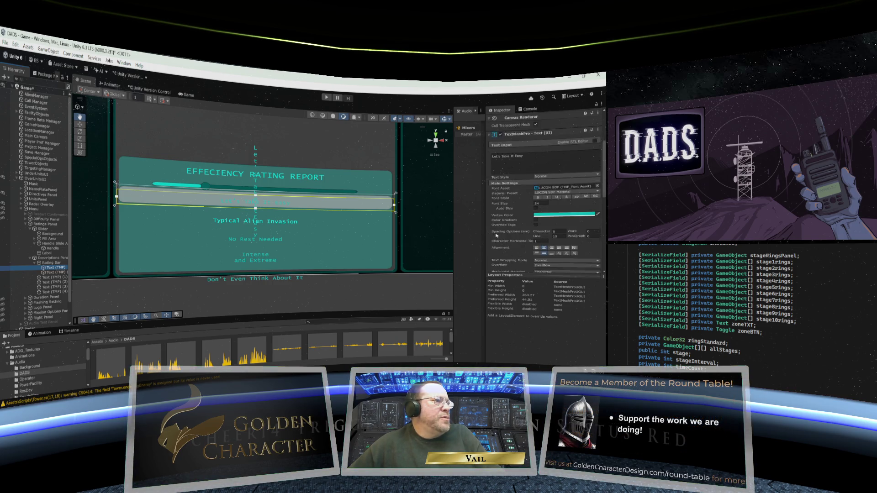
click(549, 231)
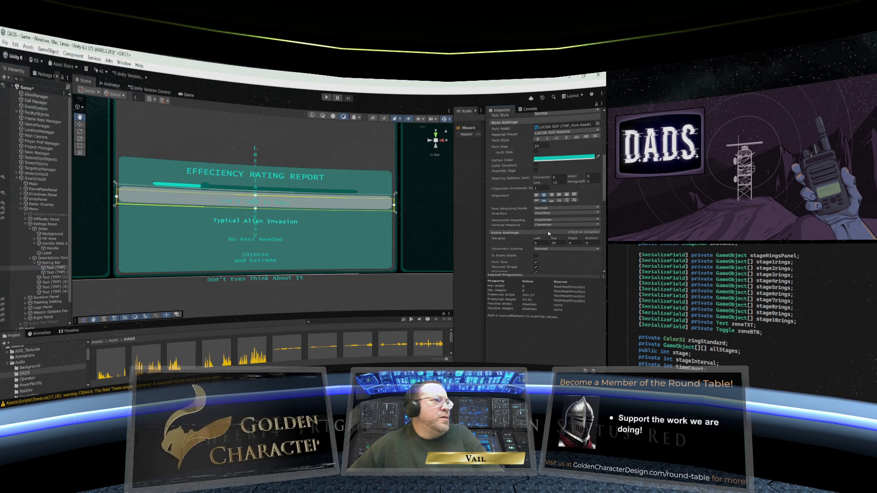
scroll(539, 239, down, 1)
click(555, 216)
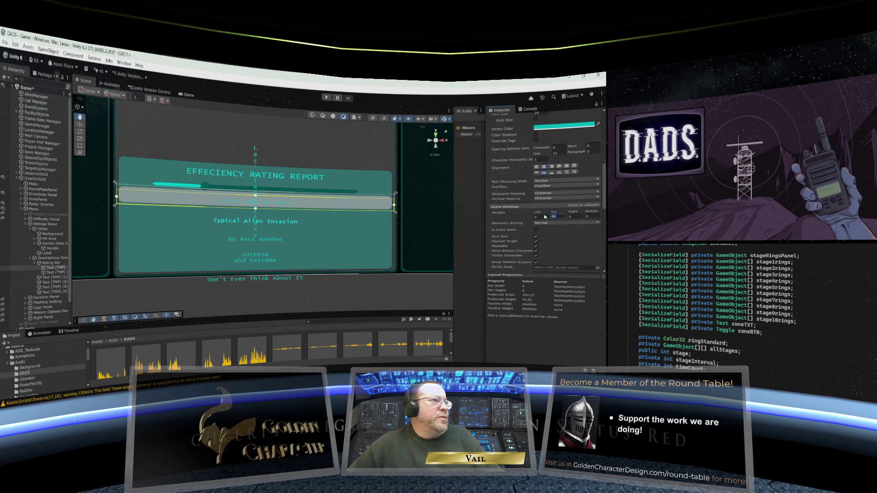
text(0)
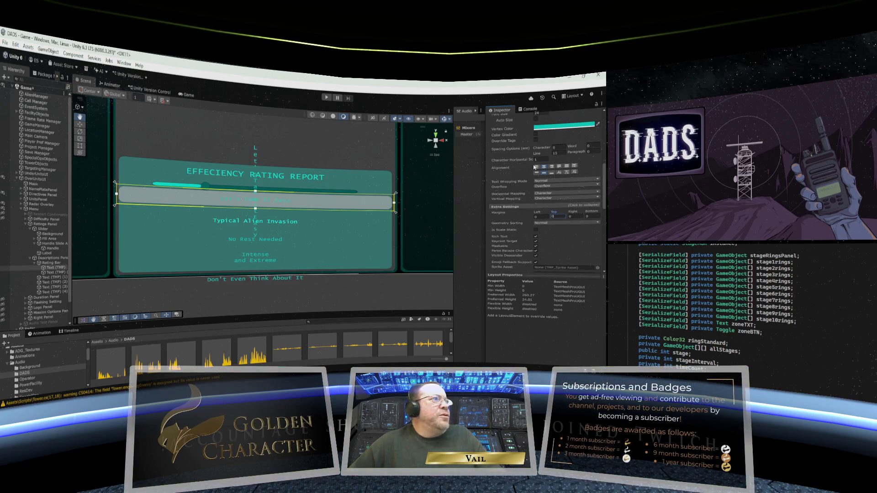
Pull in the first text's right edge, setting its Rect Transform Right offset to 300.
scroll(534, 168, up, 10)
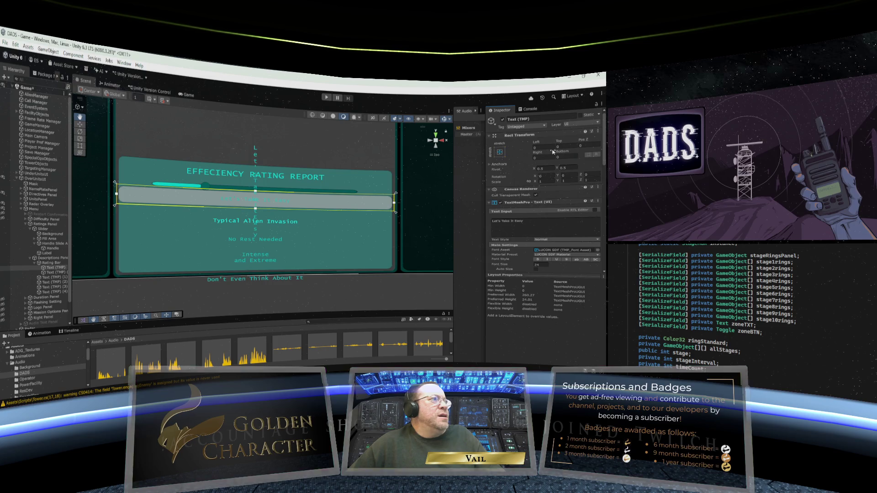
drag(553, 152, 566, 151)
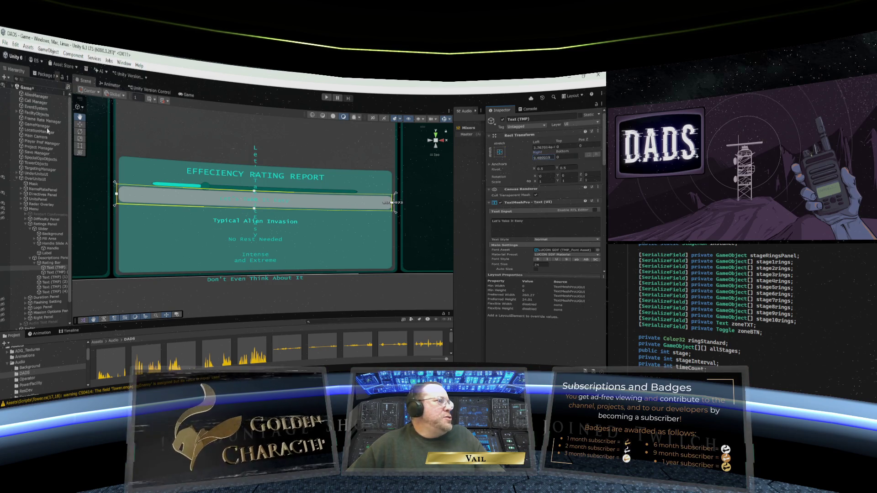
mouse_move(180, 158)
mouse_down()
mouse_move(466, 172)
mouse_move(602, 167)
mouse_move(11, 142)
mouse_move(58, 166)
mouse_move(32, 164)
mouse_move(51, 166)
mouse_up()
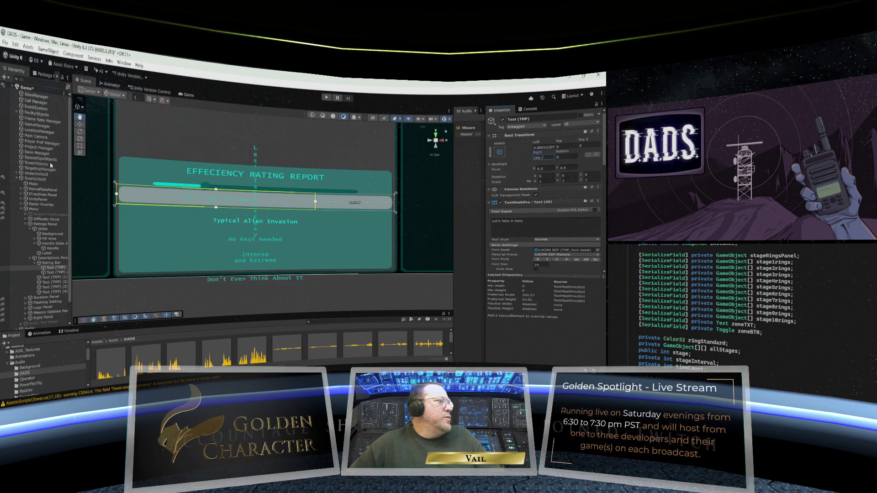
click(539, 158)
text(300)
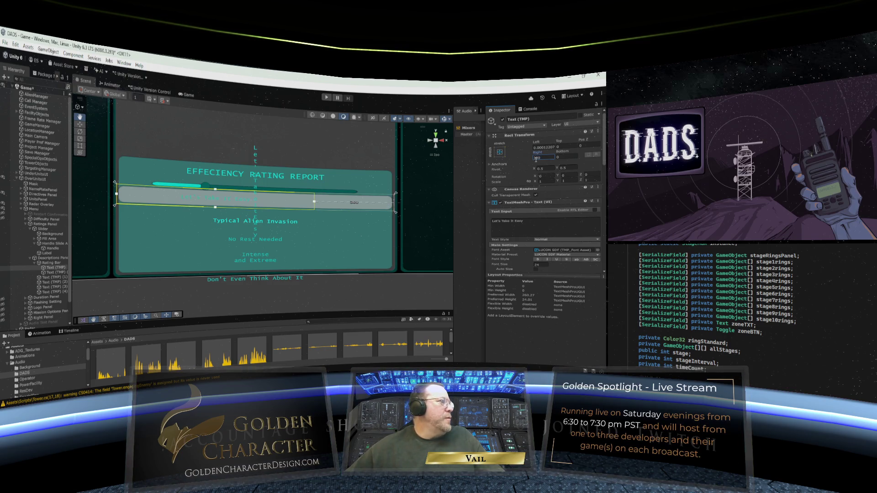
click(52, 272)
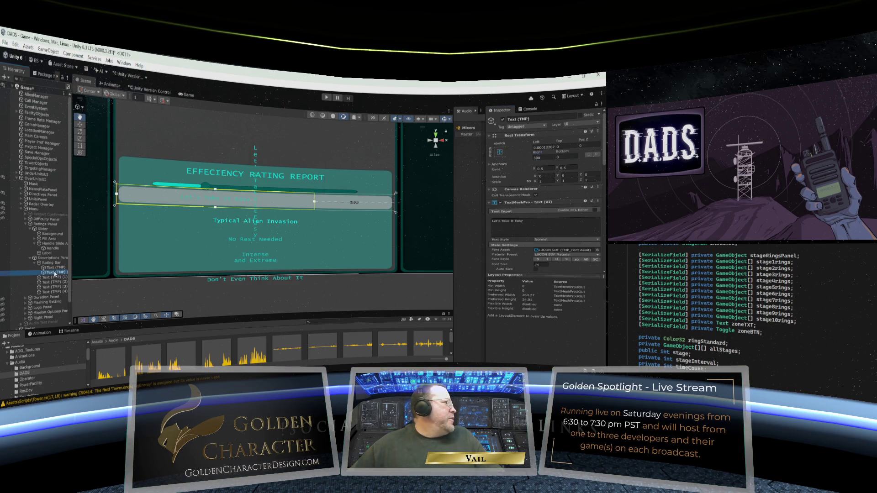
click(500, 152)
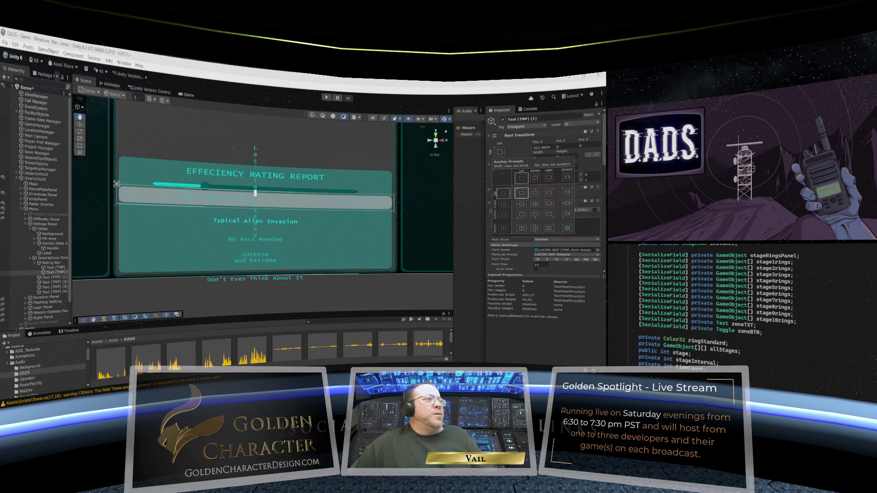
Set the second Text (TMP)'s anchor preset to stretch-stretch and check its top margin.
click(567, 228)
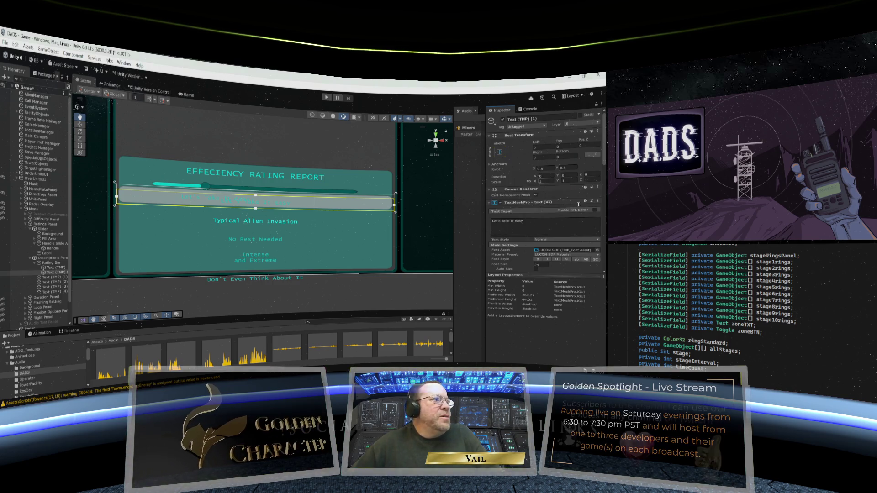
click(518, 154)
scroll(534, 262, down, 3)
scroll(534, 262, down, 1)
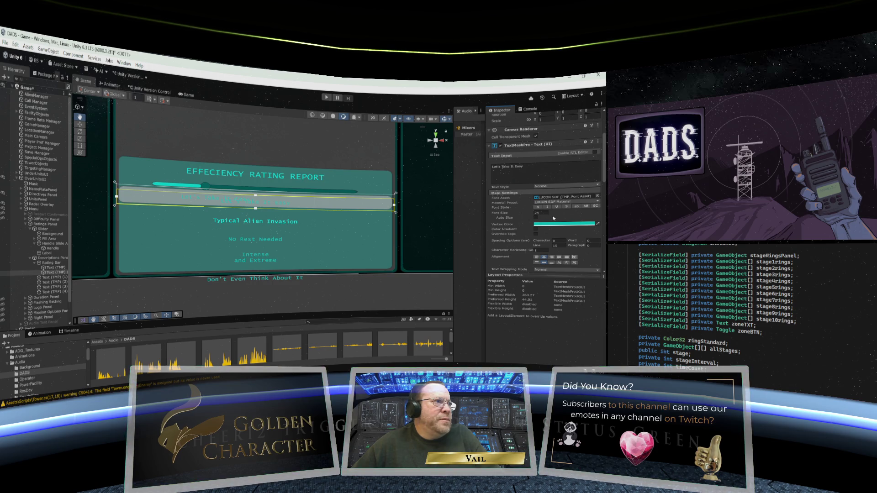
scroll(545, 266, down, 3)
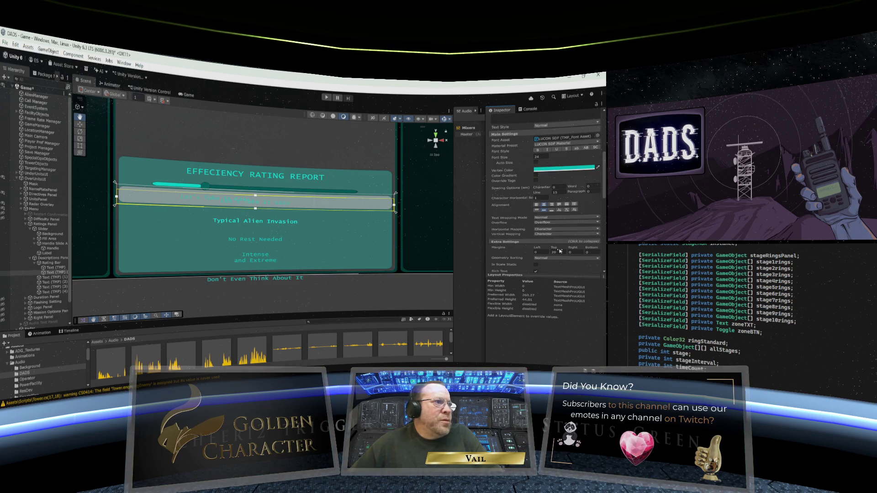
click(558, 251)
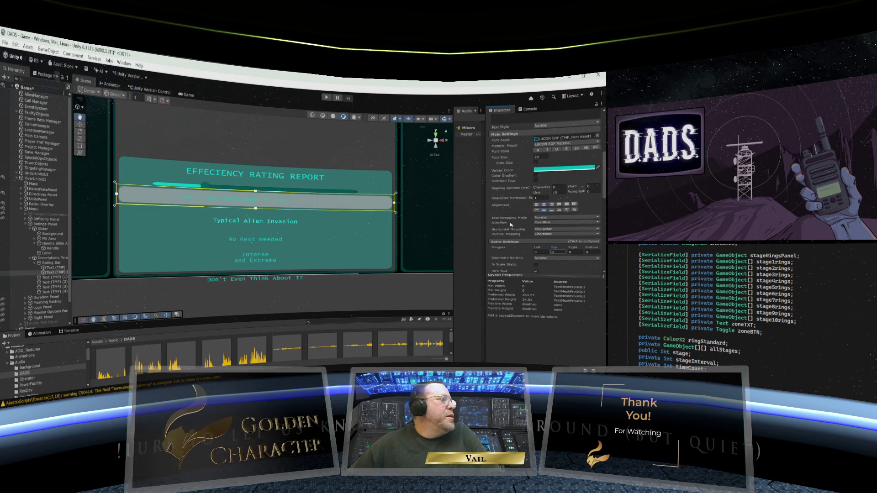
scroll(511, 223, up, 5)
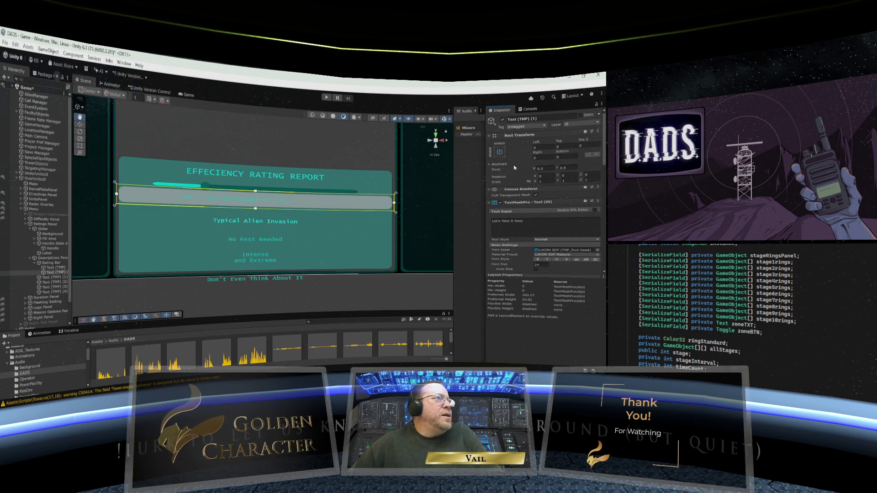
Set the second text's Rect Transform Left offset to 750 to push it to the bar's right end.
click(542, 148)
text(25.92)
drag(128, 194, 365, 219)
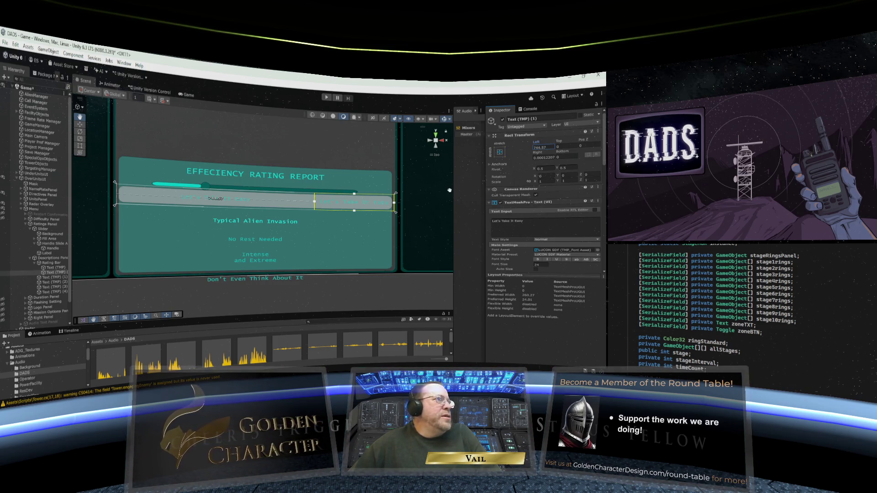
click(538, 147)
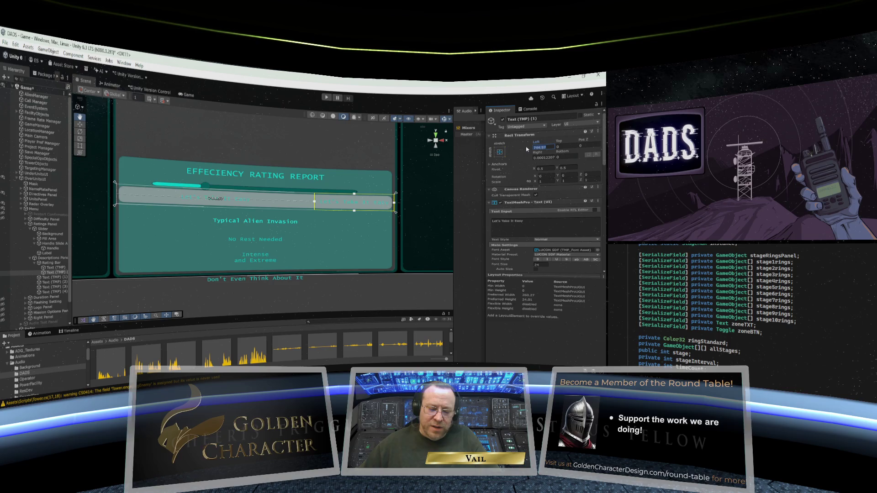
text(750)
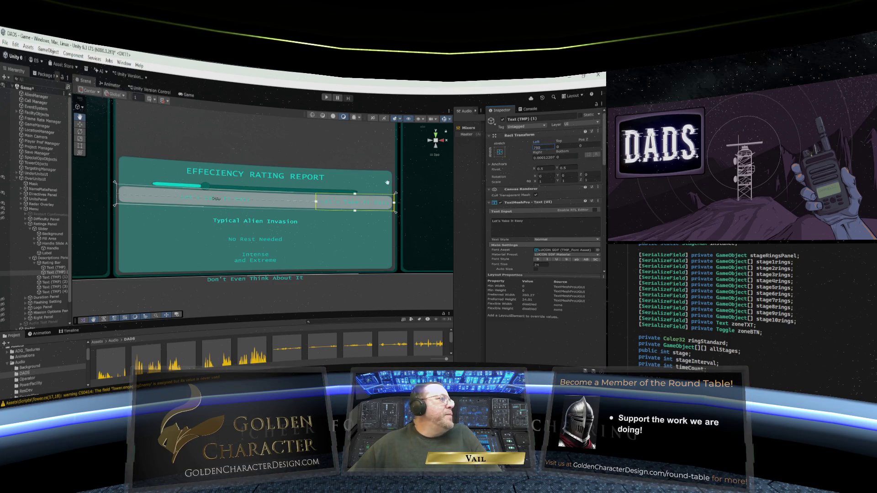
click(52, 268)
Change the first text's wording to 'Aliens Defeated'.
click(529, 223)
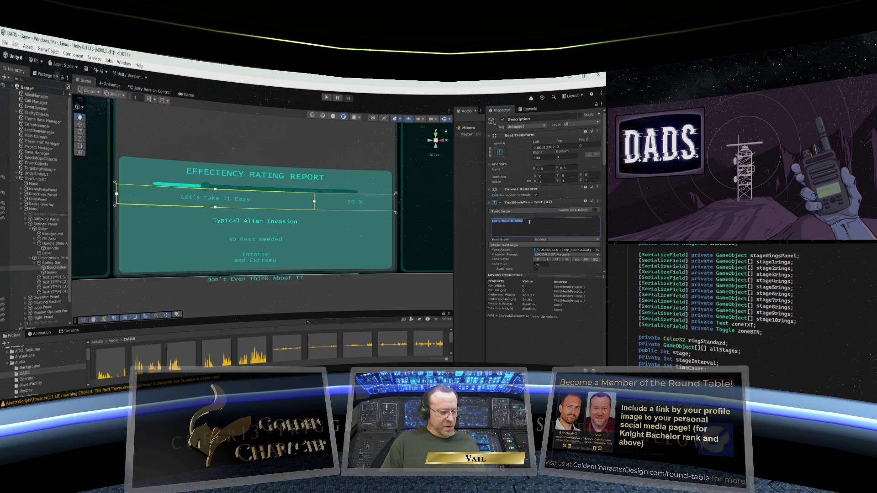
text(Alien)
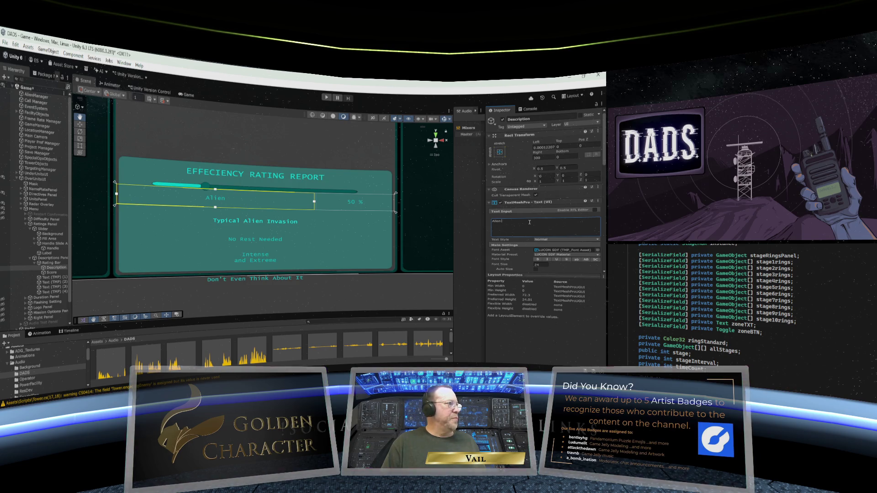
text(s Defeated)
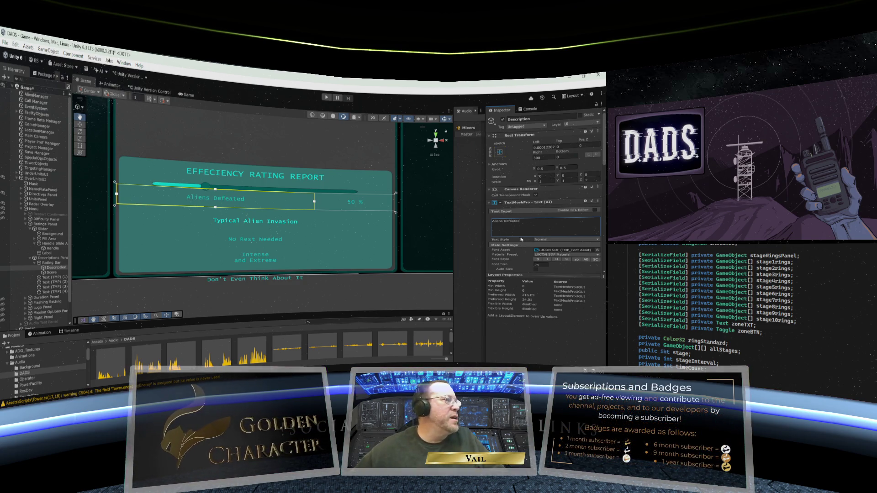
mouse_move(349, 249)
mouse_down()
mouse_move(337, 235)
mouse_move(333, 255)
mouse_move(347, 254)
mouse_up()
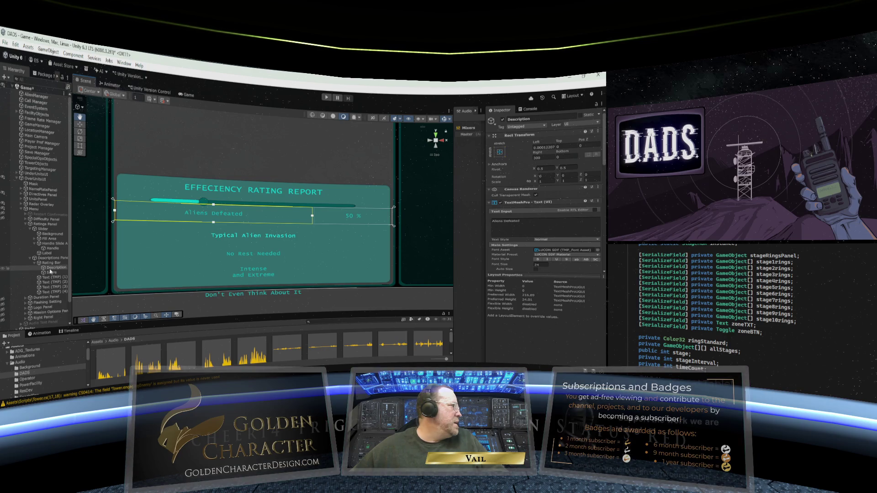
scroll(531, 233, down, 3)
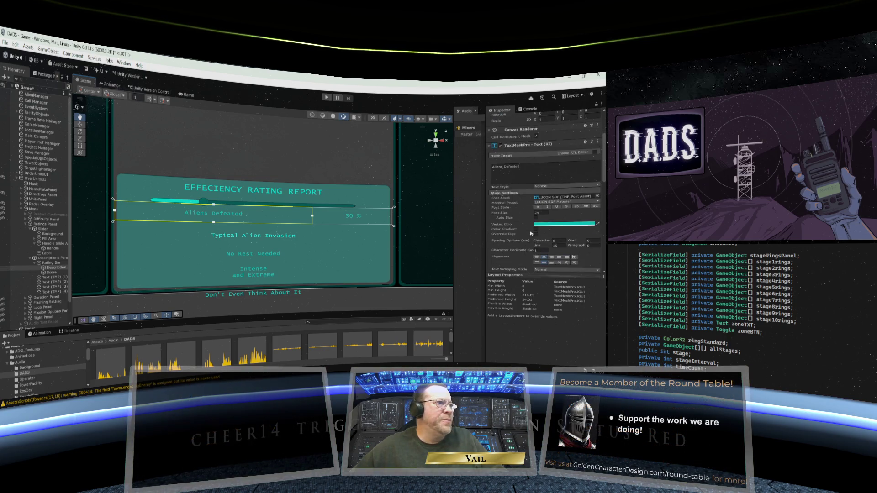
Right-align the Aliens Defeated description and left-align the 50 % score text.
click(552, 257)
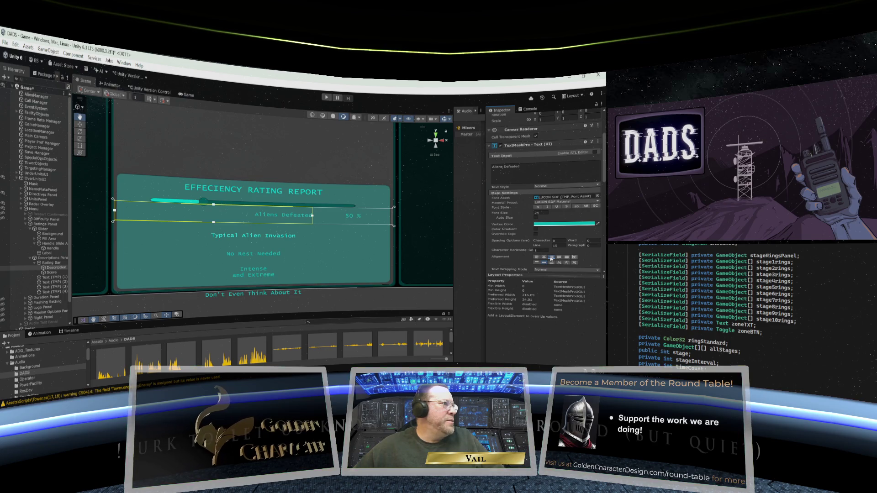
click(51, 272)
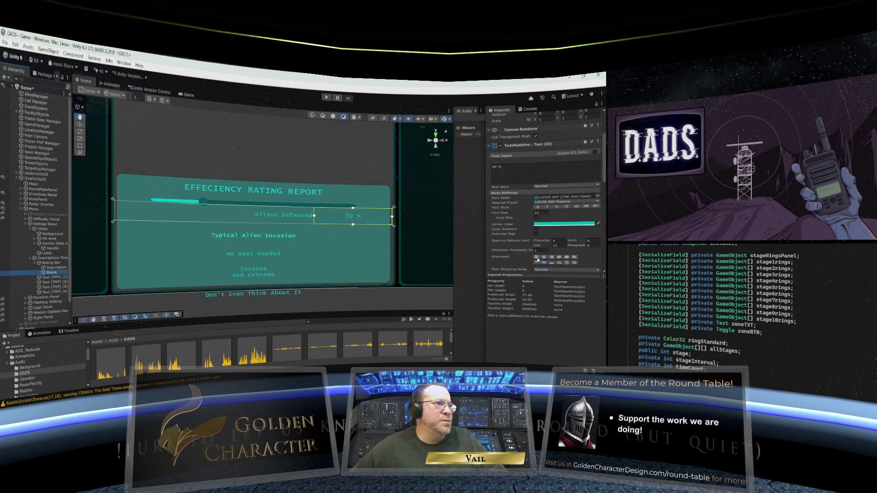
click(537, 258)
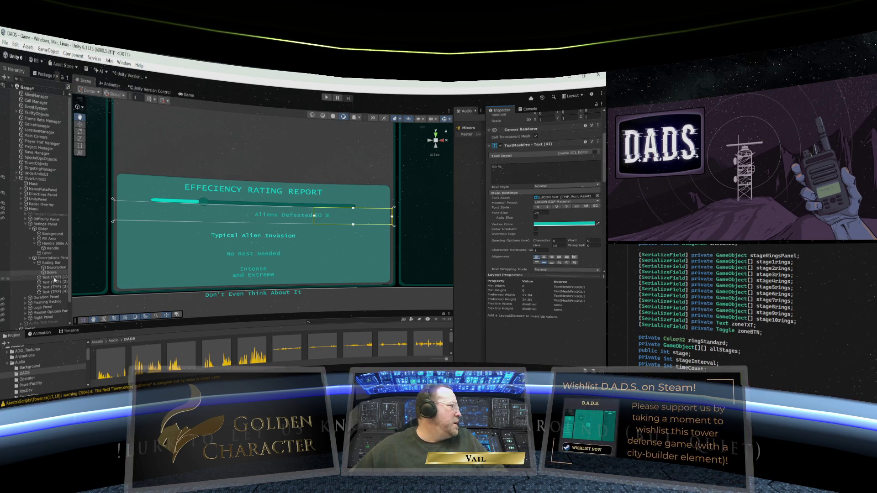
scroll(508, 258, down, 3)
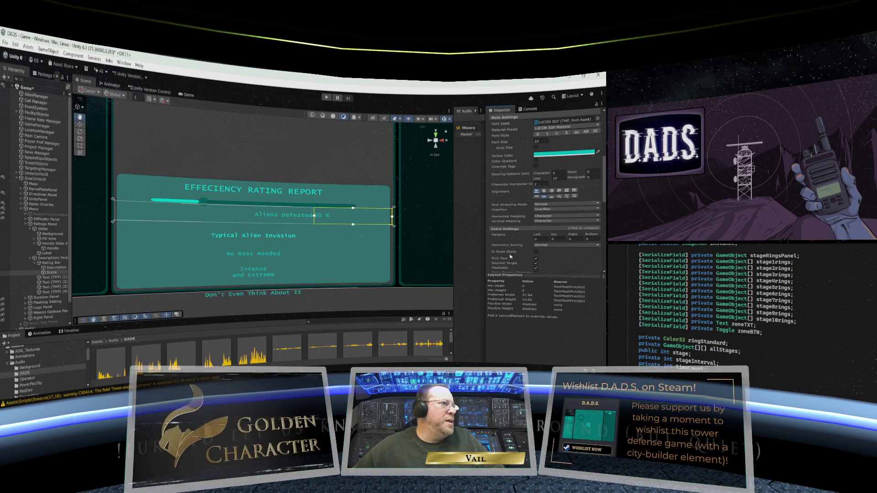
Give the description a right margin of 10 and the score left and right margins of 10.
click(64, 268)
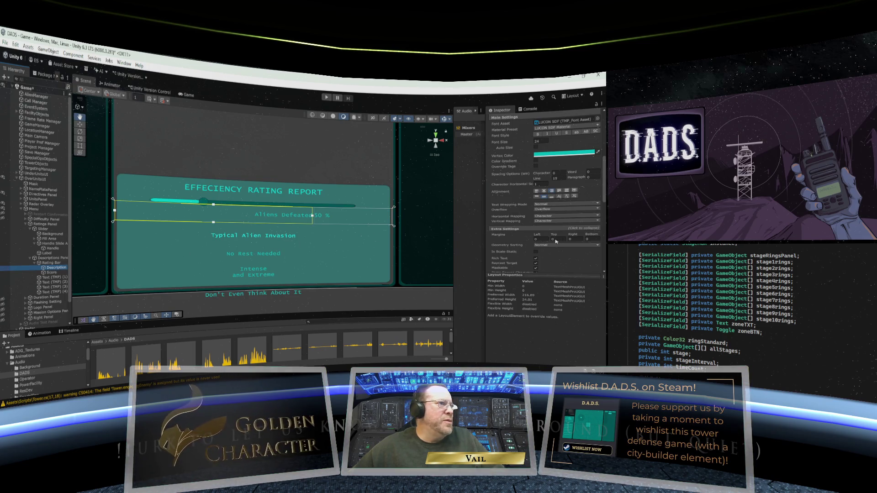
click(576, 239)
text(10)
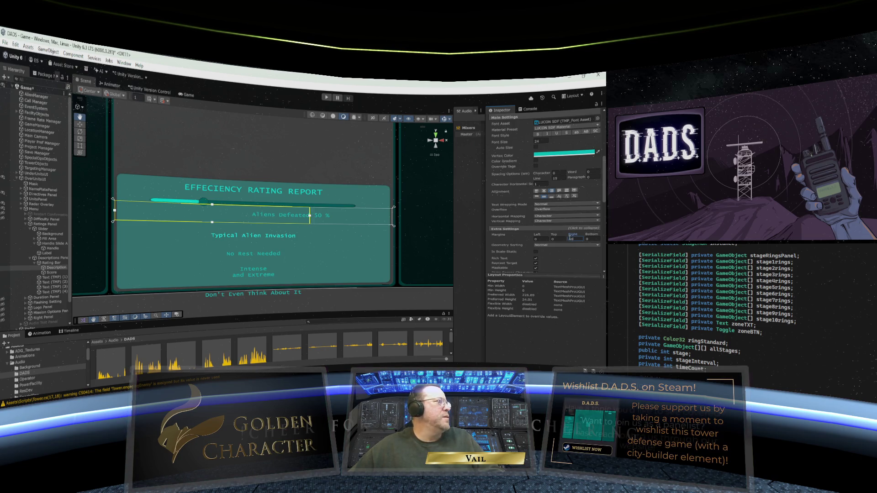
key(Return)
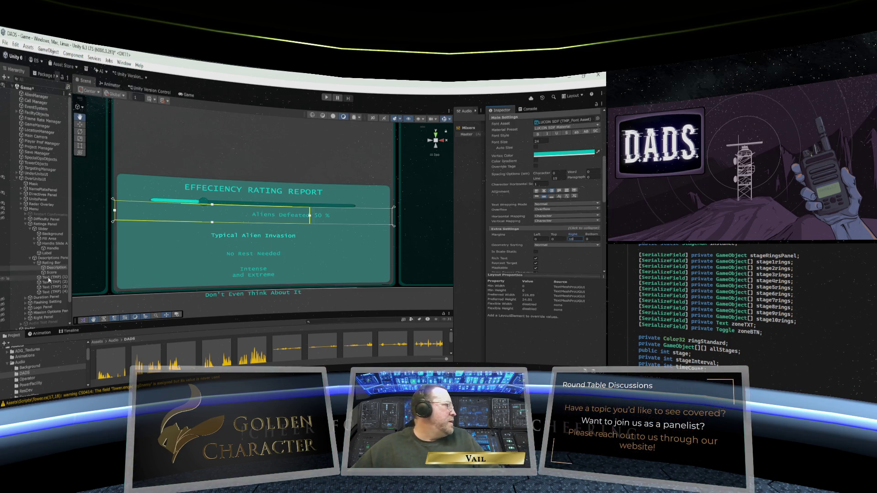
click(52, 273)
click(539, 239)
text(10)
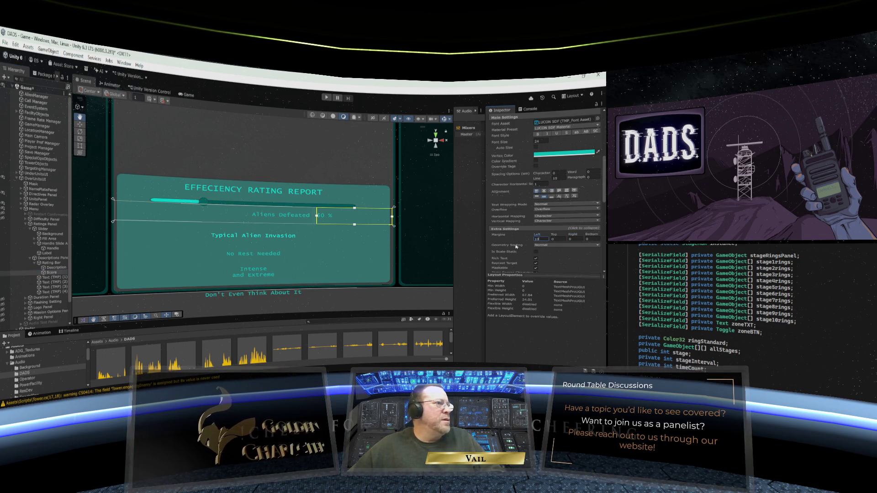
click(569, 239)
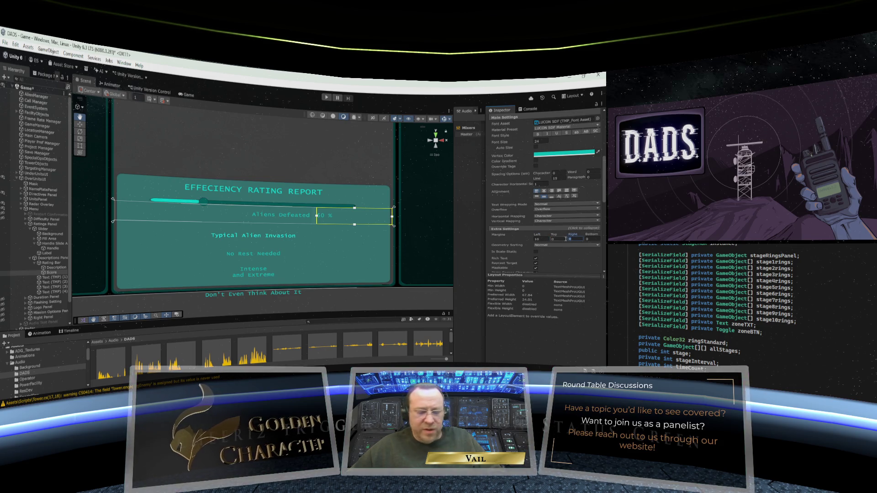
text(10)
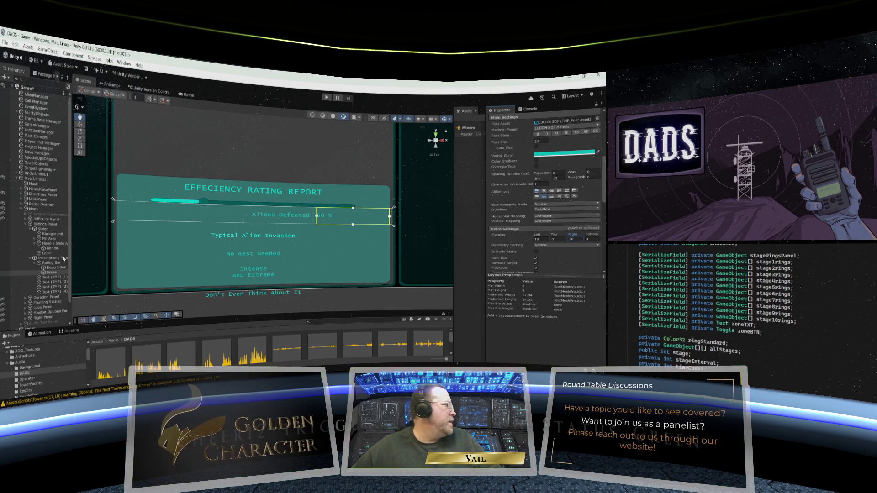
Set the description's left margin to 10.
click(51, 268)
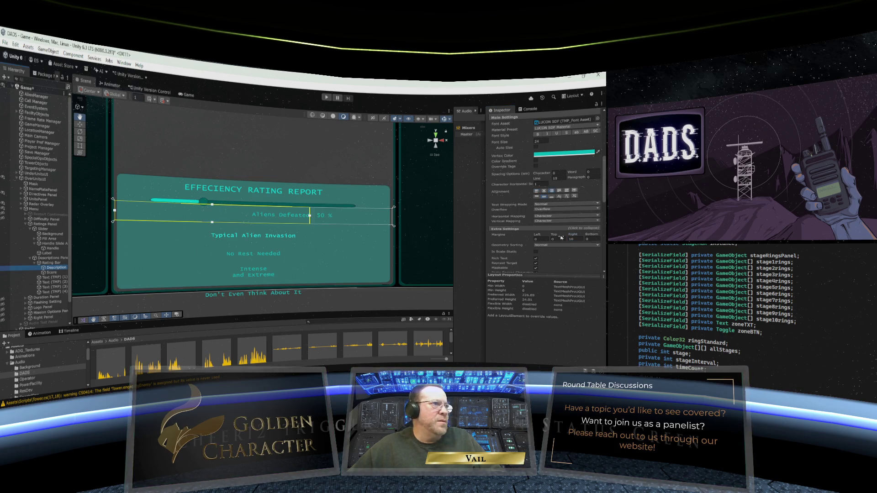
click(536, 239)
text(10)
mouse_move(356, 239)
mouse_down()
mouse_move(265, 203)
mouse_move(337, 245)
mouse_move(386, 258)
mouse_move(308, 143)
mouse_move(287, 149)
mouse_move(273, 218)
mouse_move(279, 185)
mouse_move(265, 164)
mouse_up()
click(45, 225)
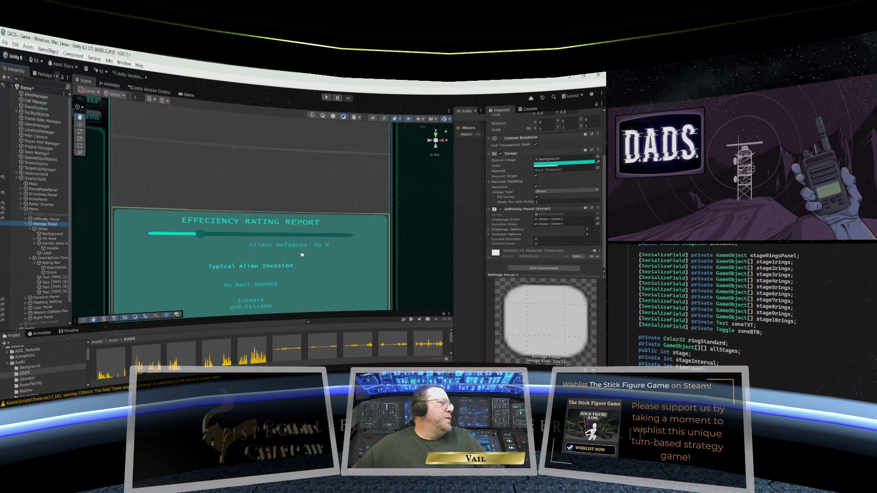
Drag the Aliens Defeated description's Right offset to pull its box in from the right.
scroll(302, 255, down, 1)
scroll(303, 253, up, 1)
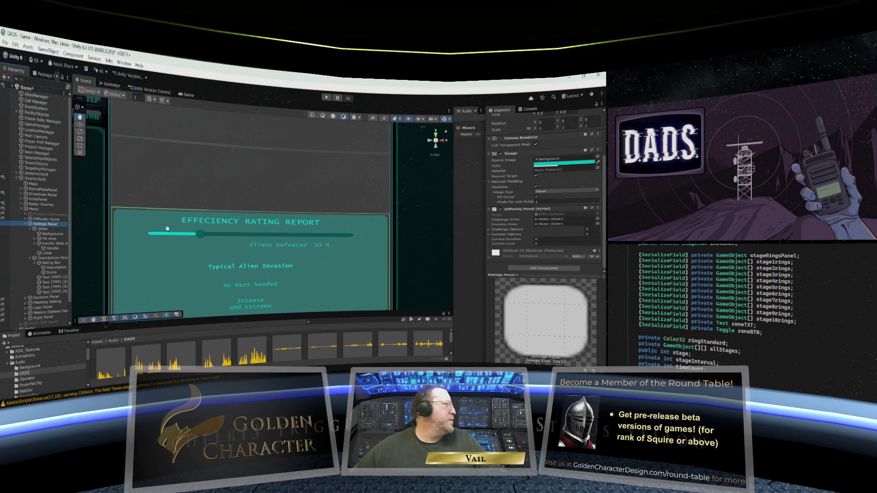
click(51, 264)
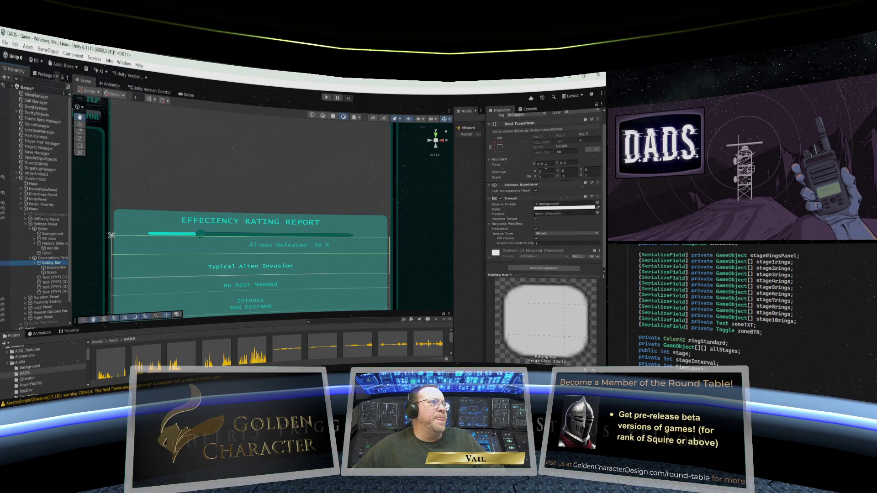
click(52, 268)
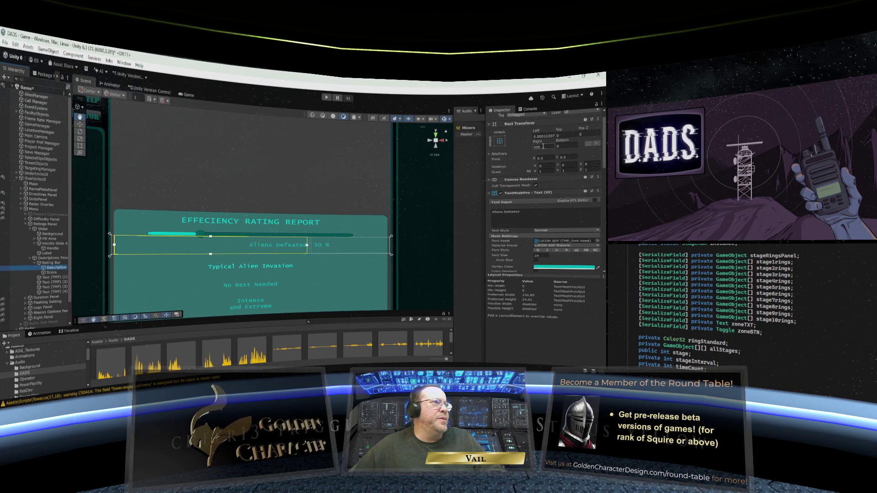
mouse_move(543, 147)
mouse_down()
mouse_move(311, 144)
mouse_move(58, 125)
mouse_move(44, 131)
mouse_move(424, 155)
mouse_move(231, 146)
mouse_up()
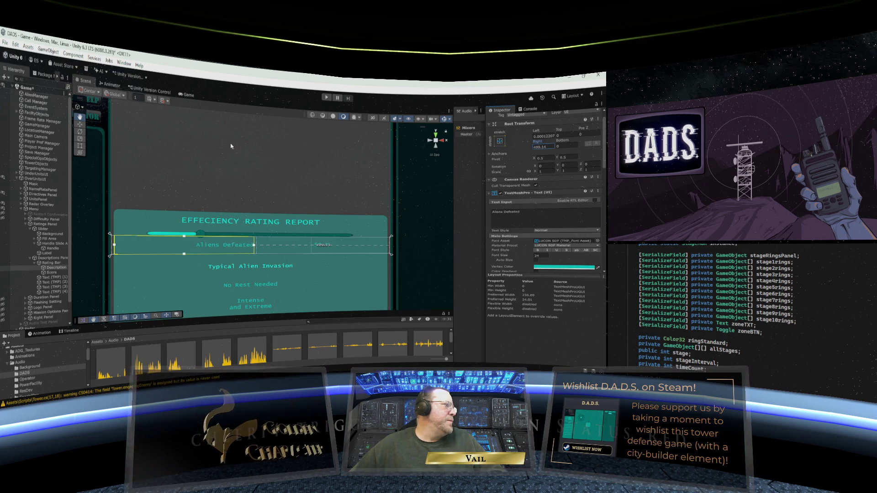
Set the description's Right offset to 500 and the score's Left offset to 600.
click(536, 147)
text(500)
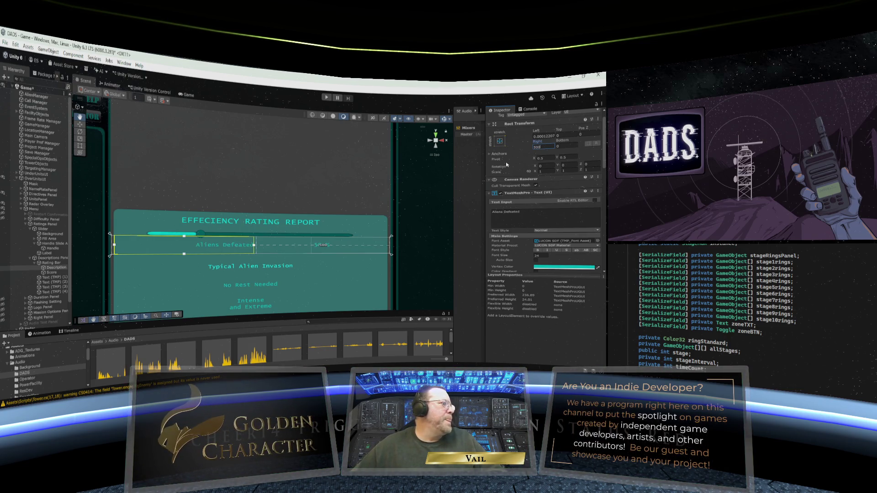
click(52, 272)
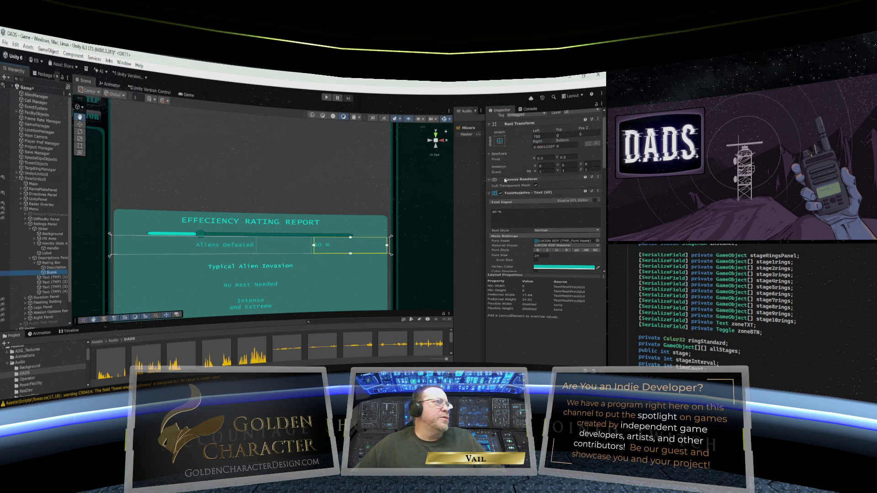
click(544, 137)
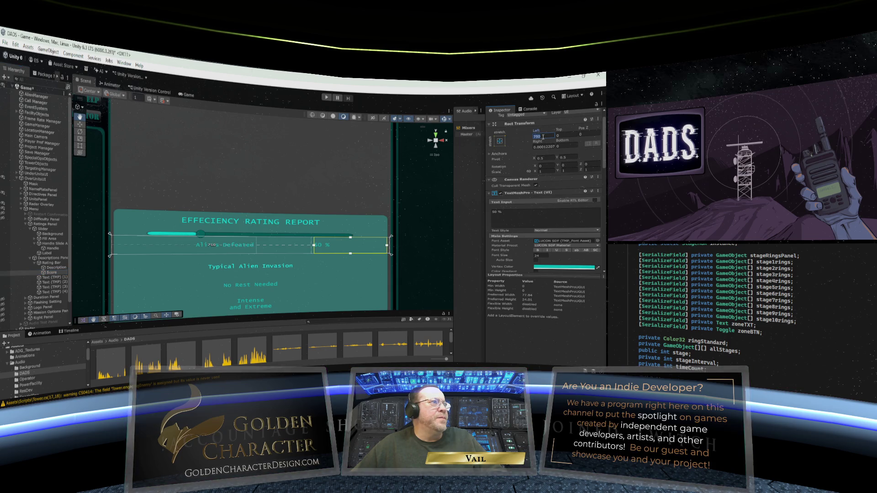
text(500)
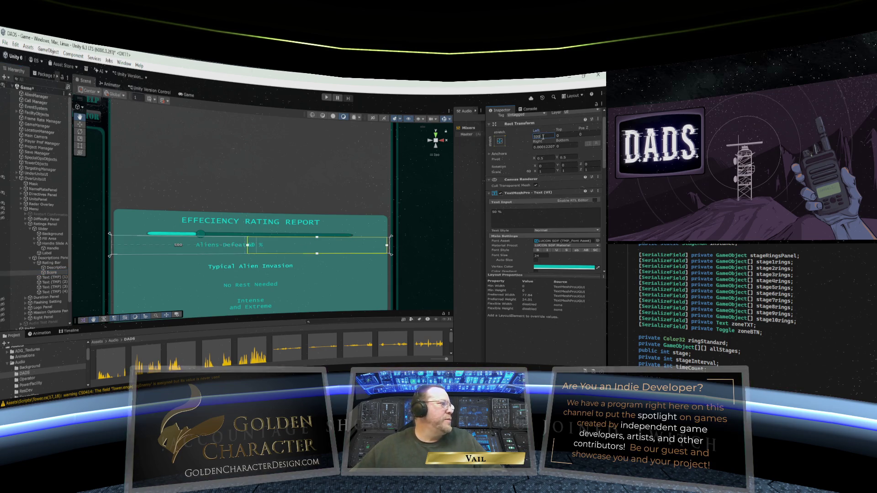
click(546, 146)
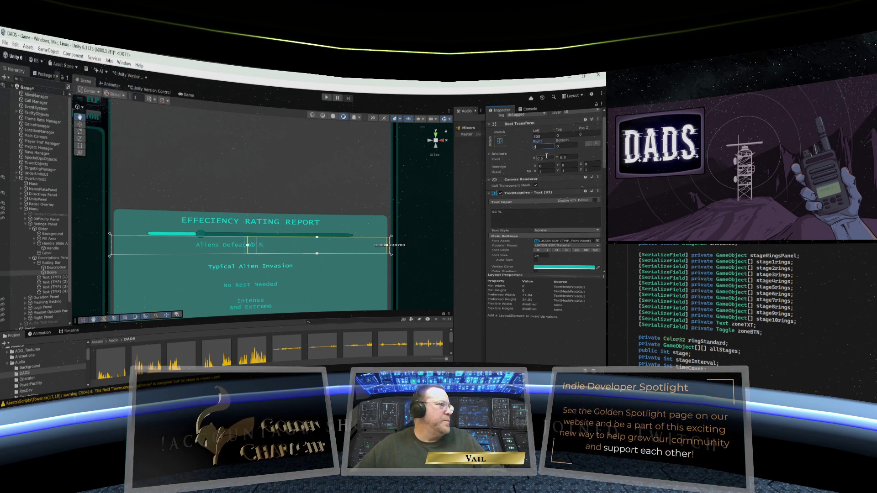
click(542, 136)
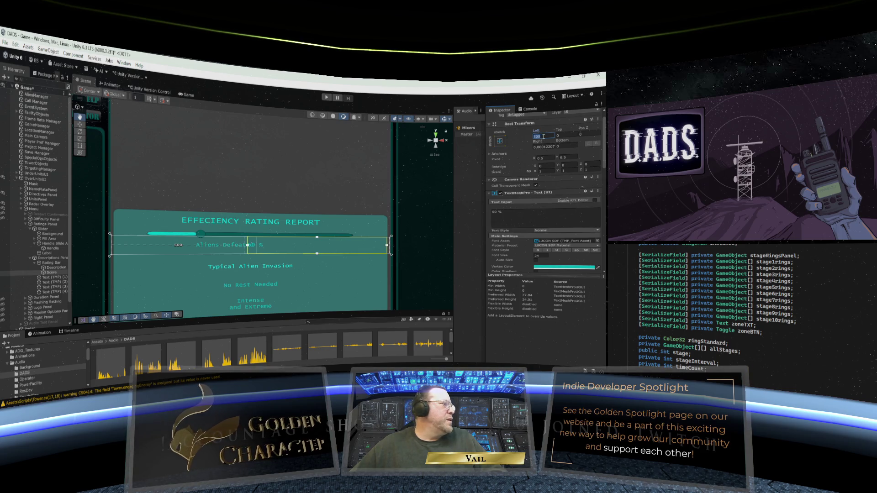
drag(543, 136, 591, 131)
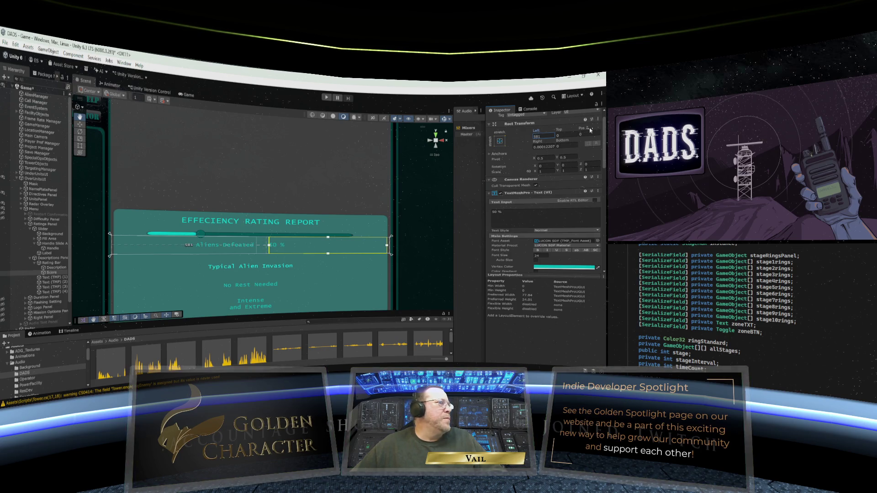
click(530, 137)
text(600)
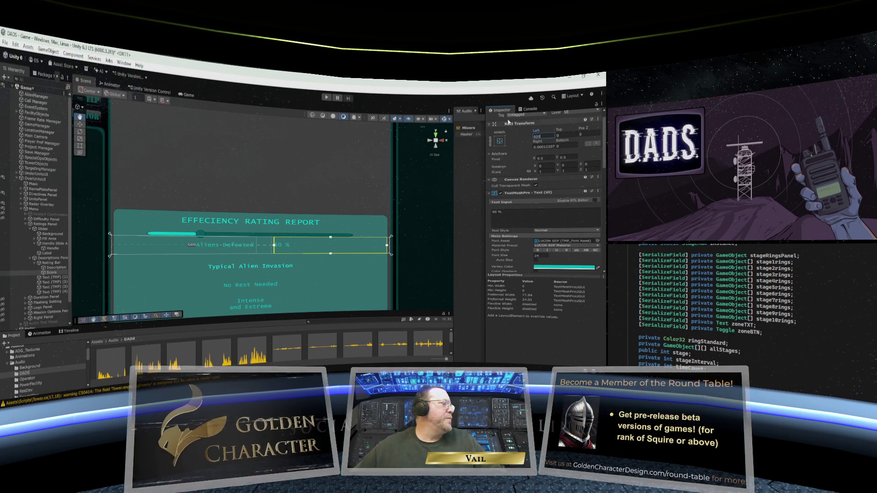
click(50, 238)
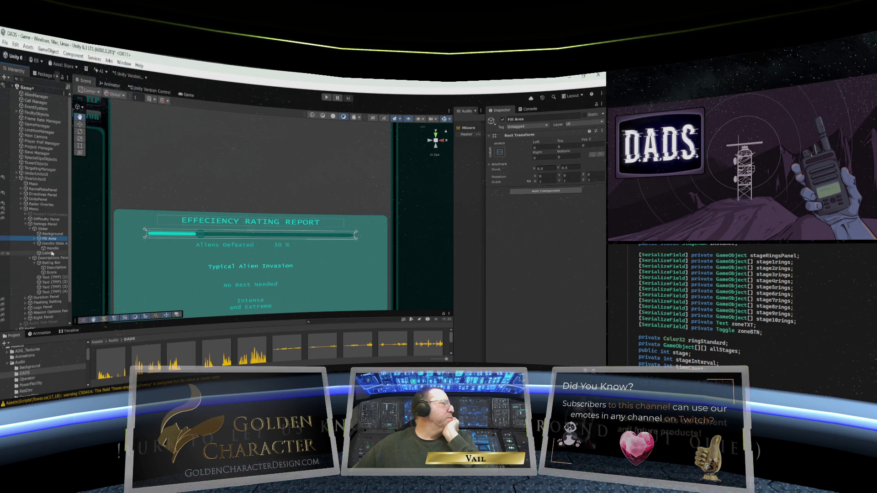
click(243, 265)
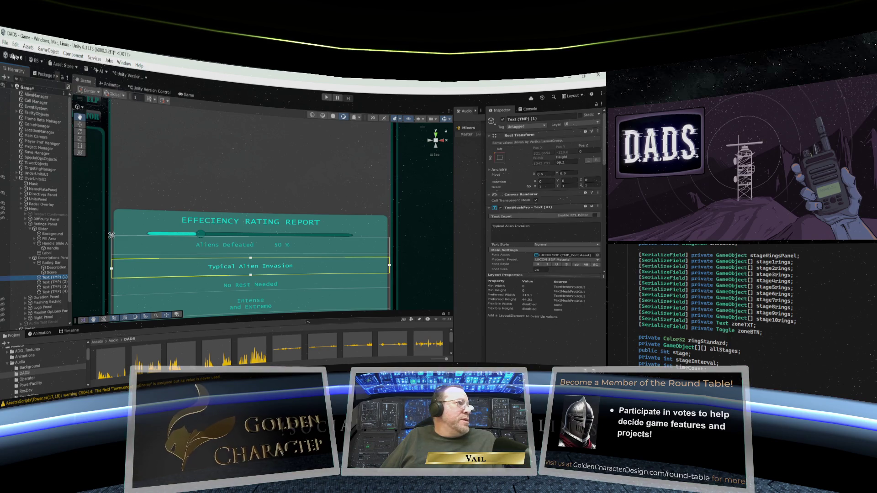
scroll(278, 213, down, 2)
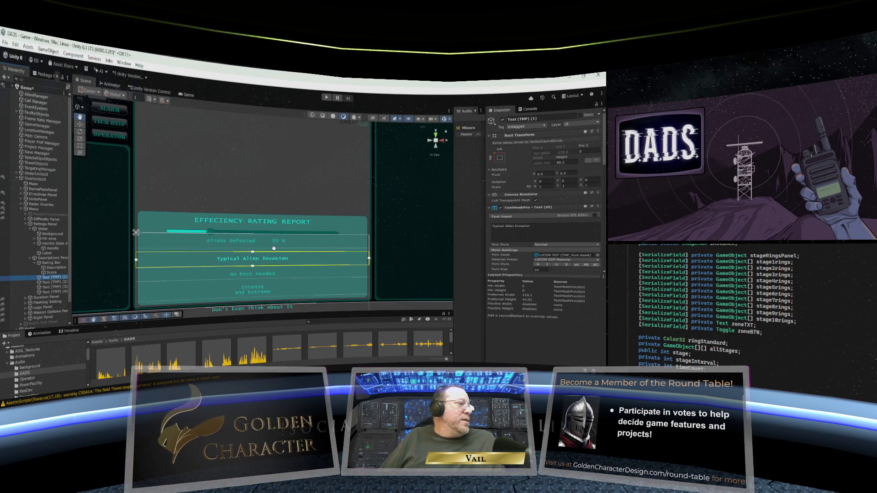
scroll(274, 248, up, 1)
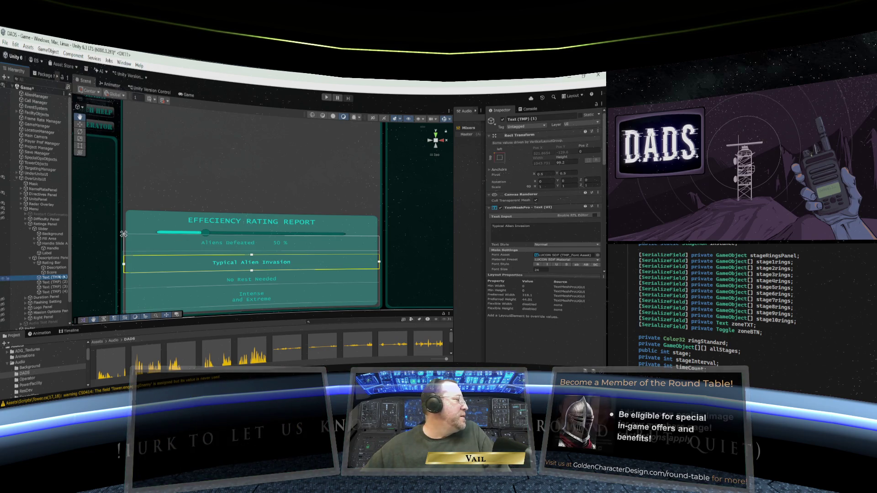
click(53, 267)
Duplicate the Score text object twice inside the Rating Bar.
click(40, 278)
click(46, 273)
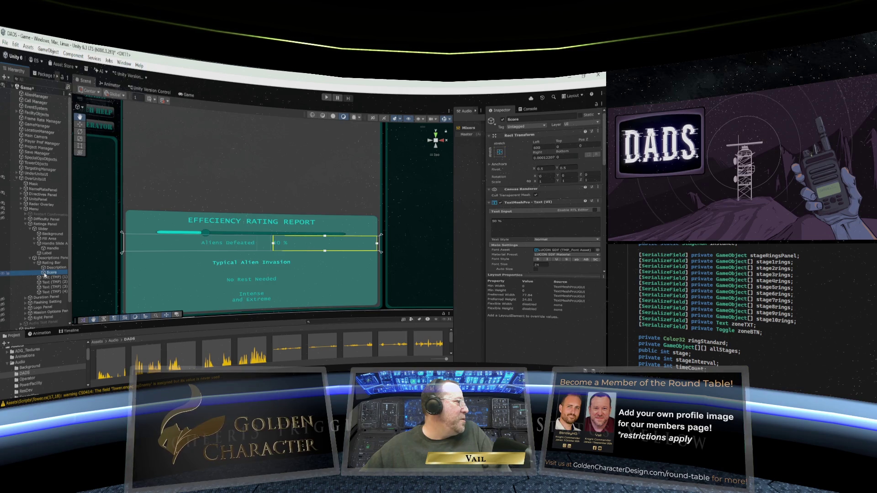
right_click(45, 273)
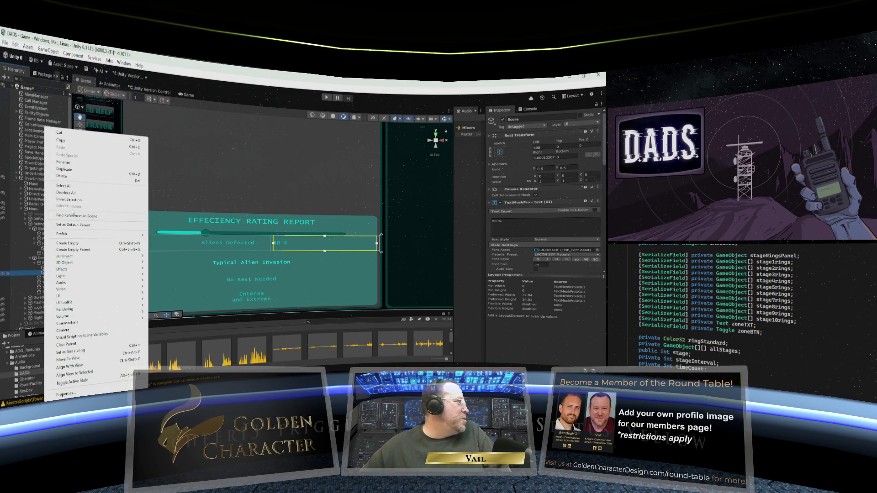
click(72, 170)
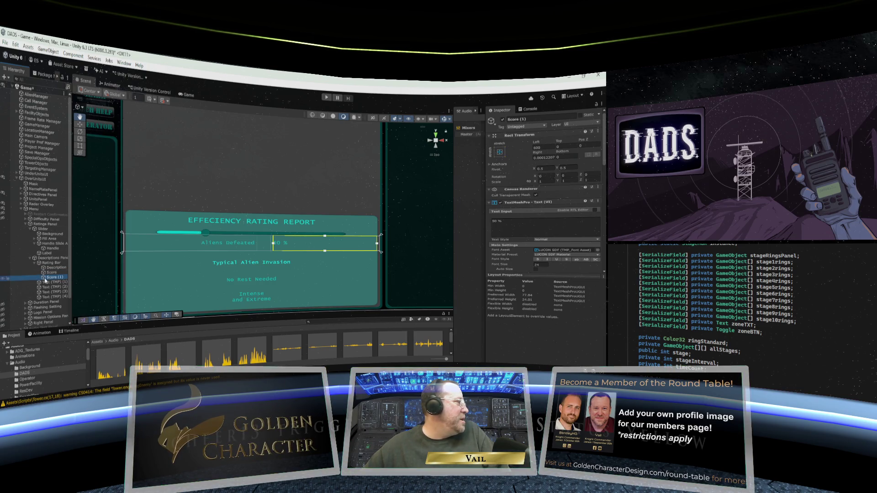
right_click(45, 279)
click(73, 170)
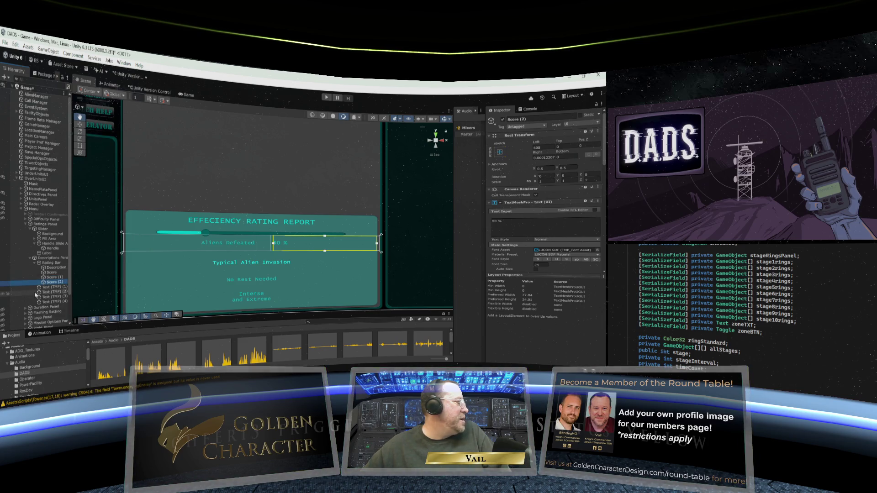
Rename the original Score text object to Number.
click(53, 272)
right_click(52, 273)
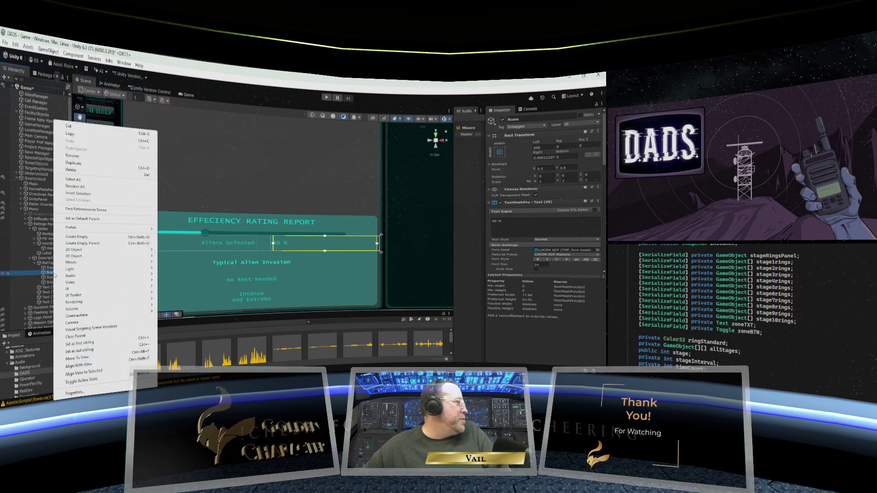
click(89, 155)
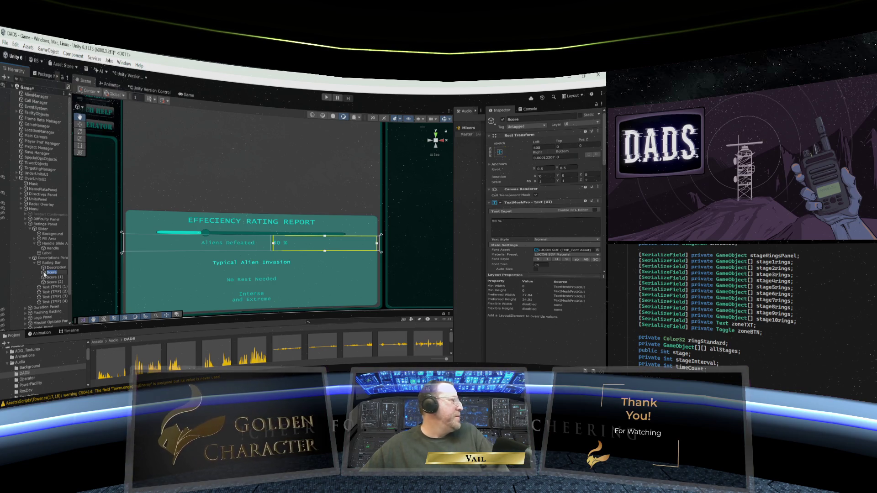
text(Number)
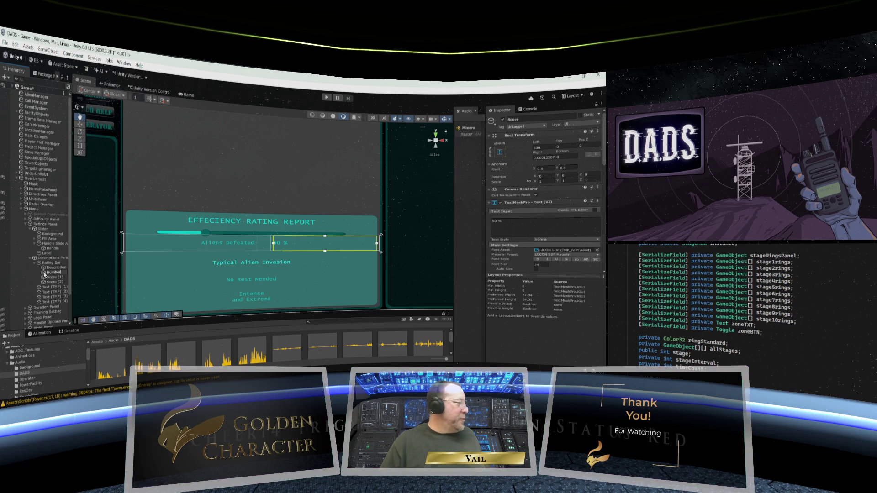
key(Return)
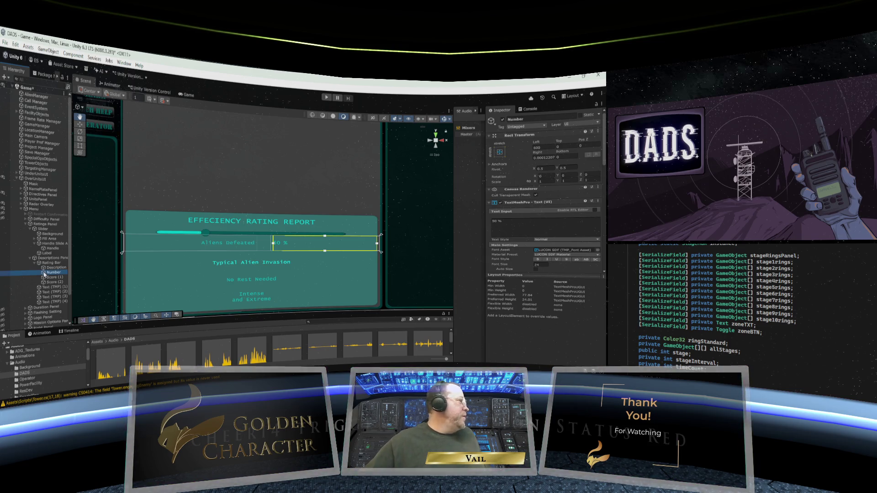
Rename the two Score copies so the texts are named Percentage and Score.
click(54, 277)
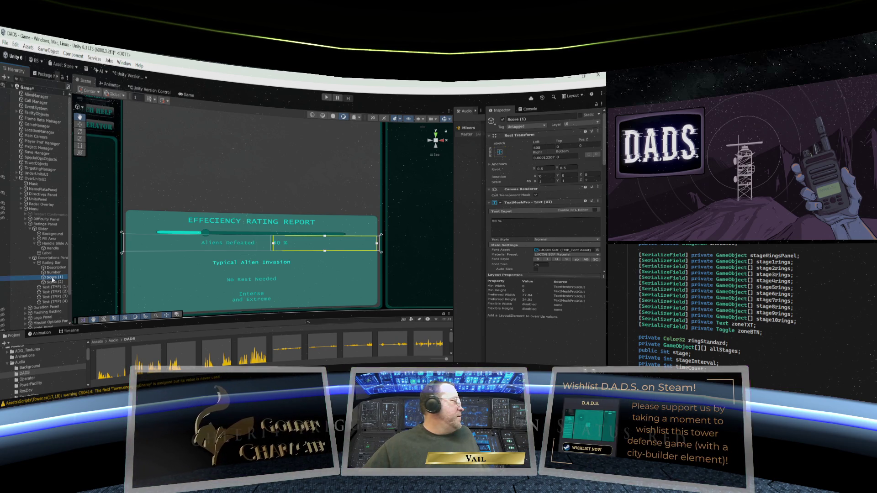
right_click(53, 280)
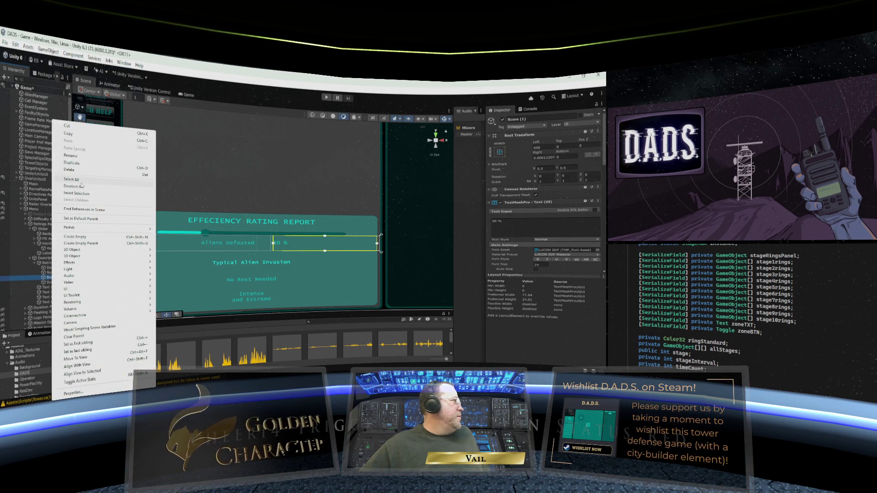
click(87, 157)
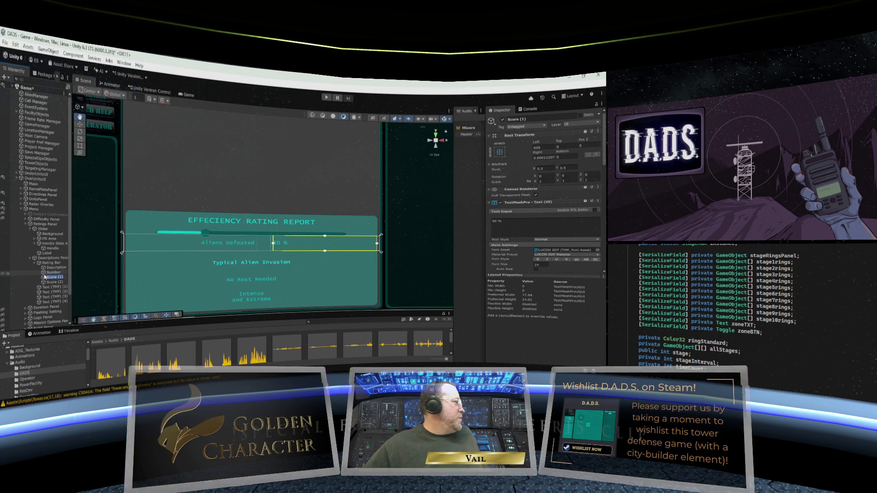
text(S)
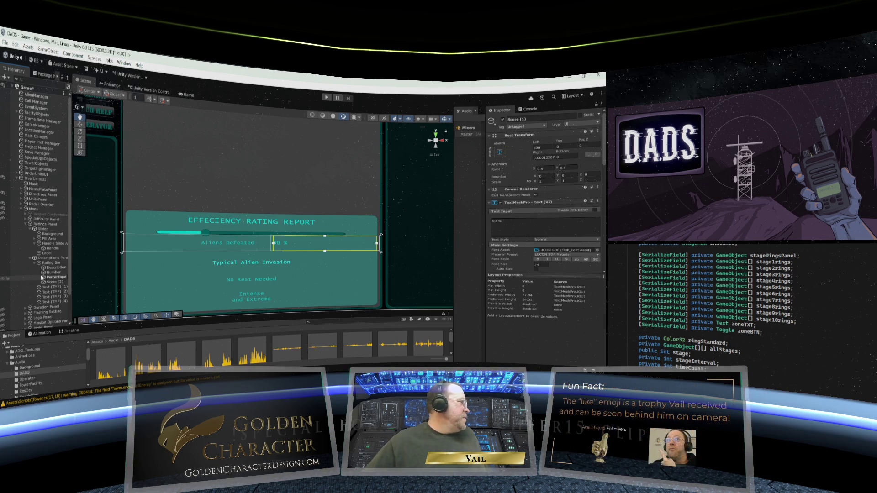
click(48, 282)
right_click(48, 282)
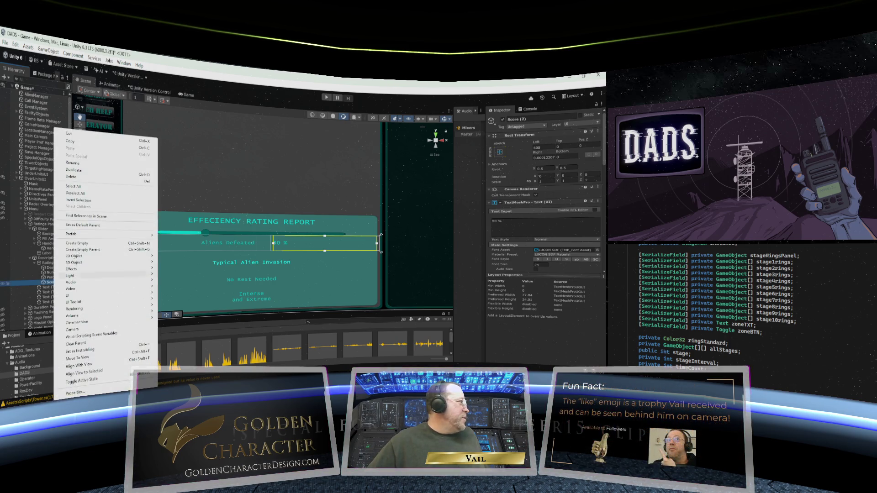
click(74, 163)
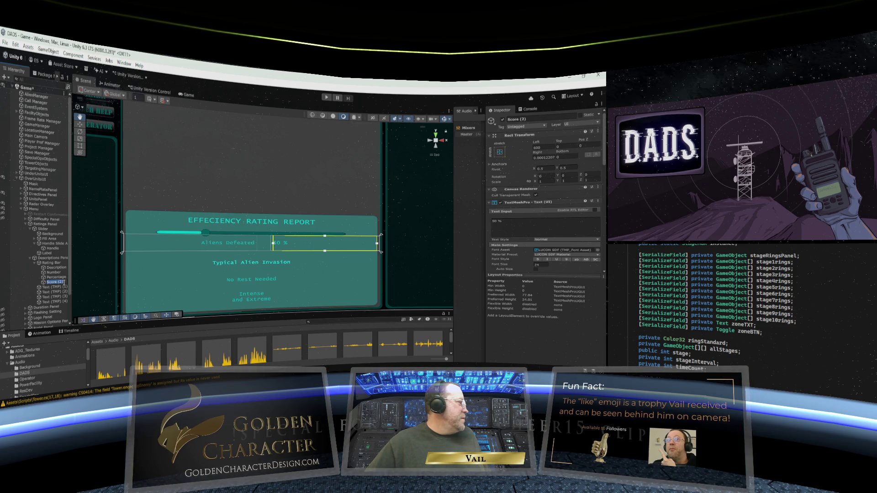
key(Return)
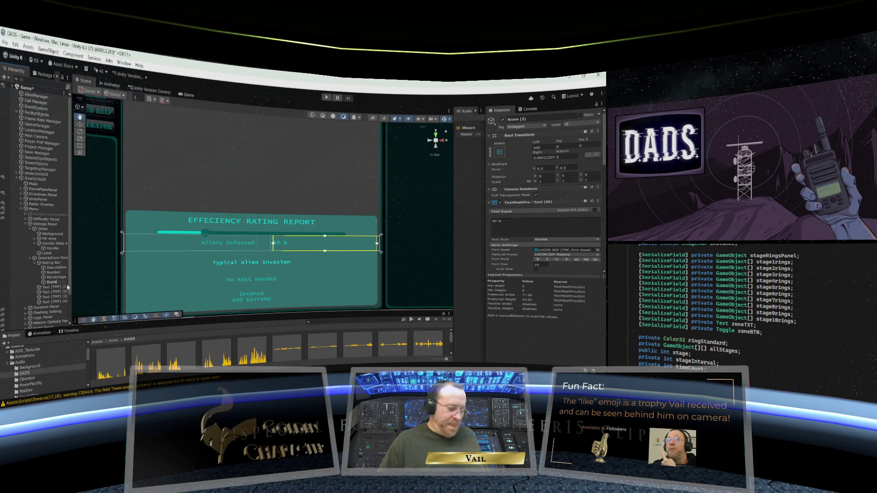
click(73, 263)
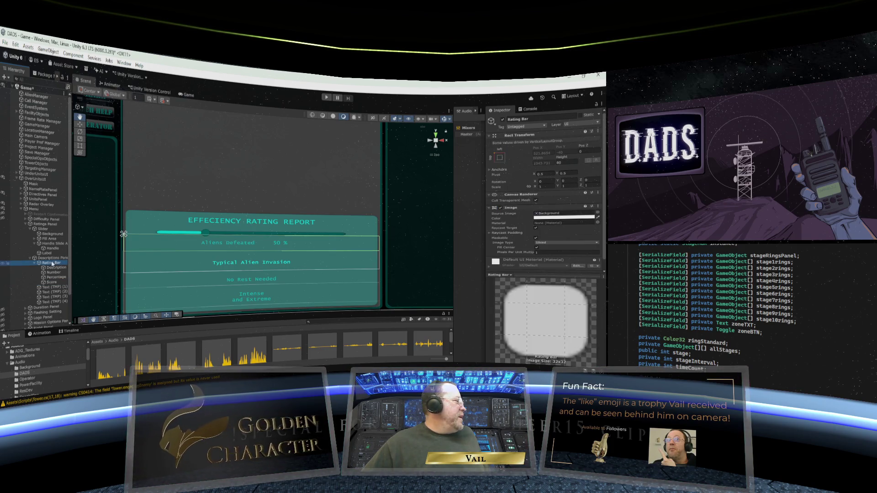
Confine the Description text by setting its Rect Transform Right offset to 600.
click(50, 268)
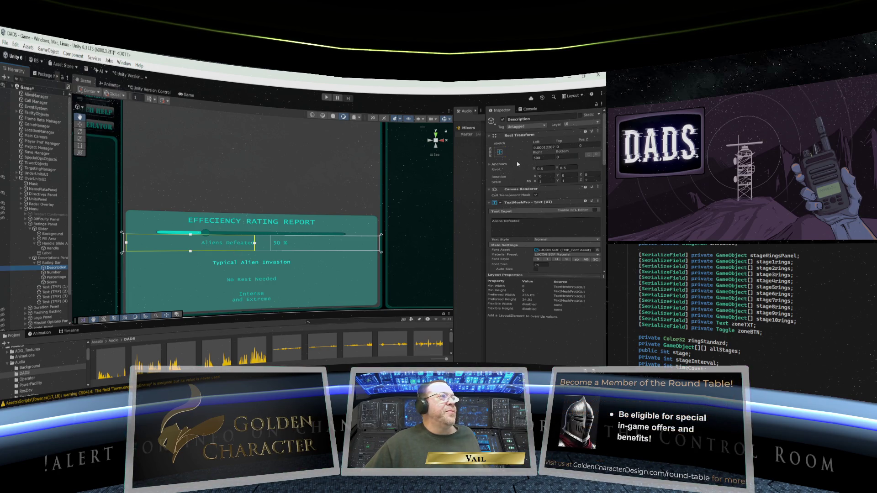
click(546, 147)
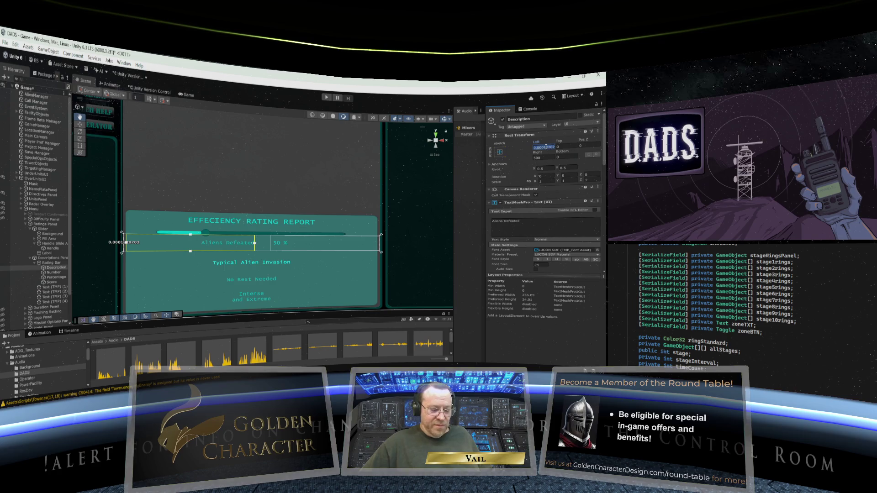
text(0)
mouse_move(538, 153)
mouse_down()
mouse_move(513, 153)
mouse_move(577, 152)
mouse_move(562, 154)
mouse_up()
click(547, 159)
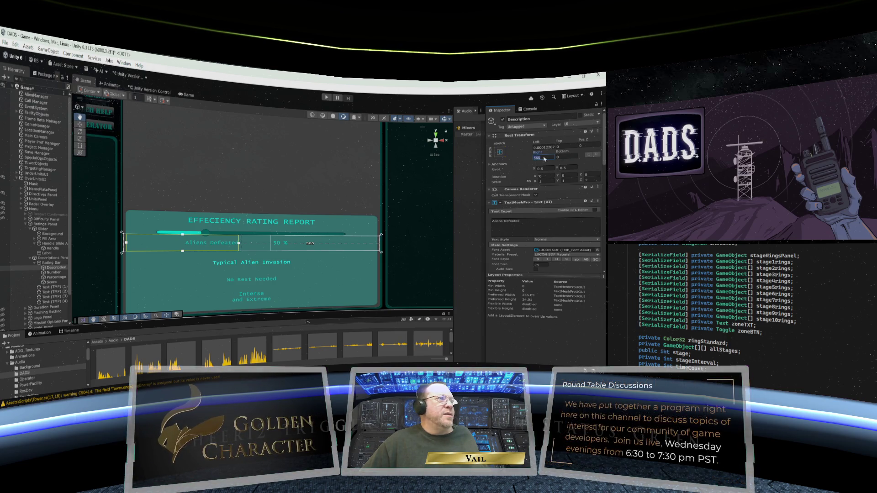
text(600)
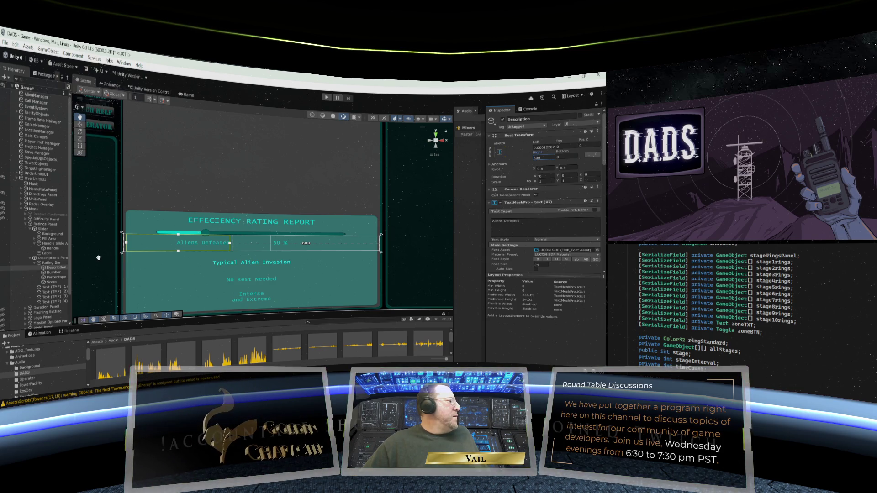
Give the Number text a narrow slot with Left and Right offsets of 445.
click(53, 272)
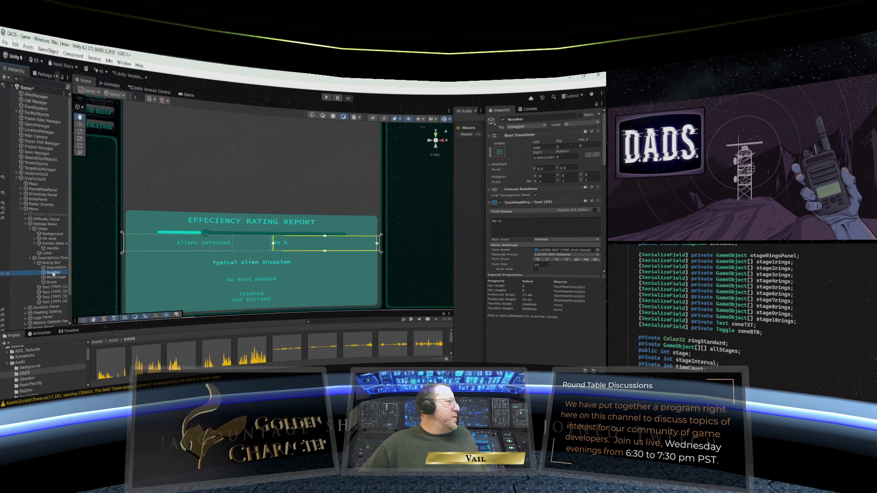
drag(536, 143, 467, 148)
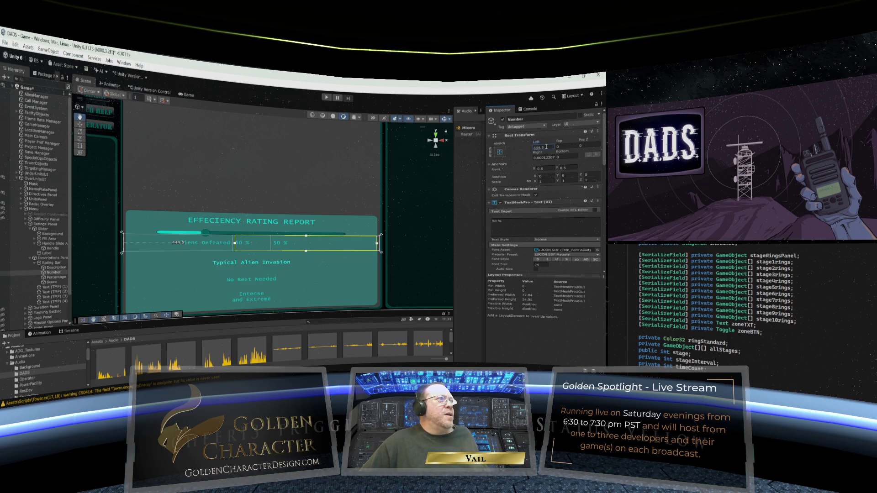
drag(546, 146, 530, 147)
text(445)
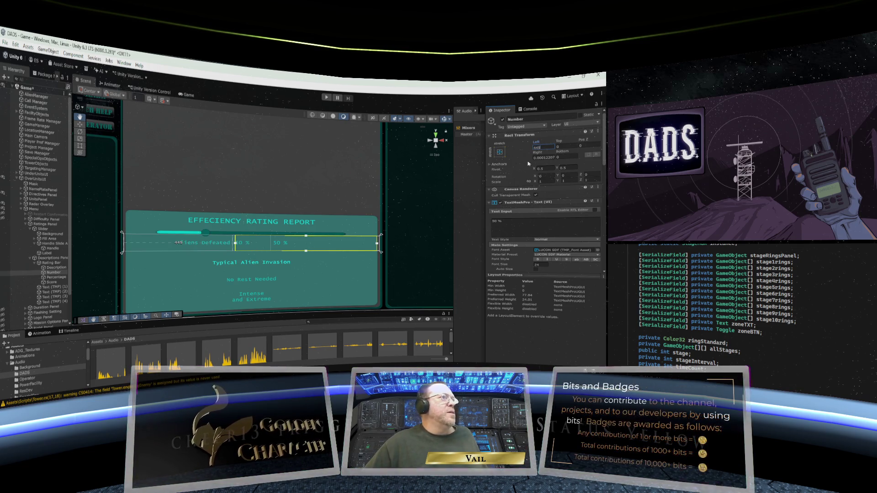
click(544, 158)
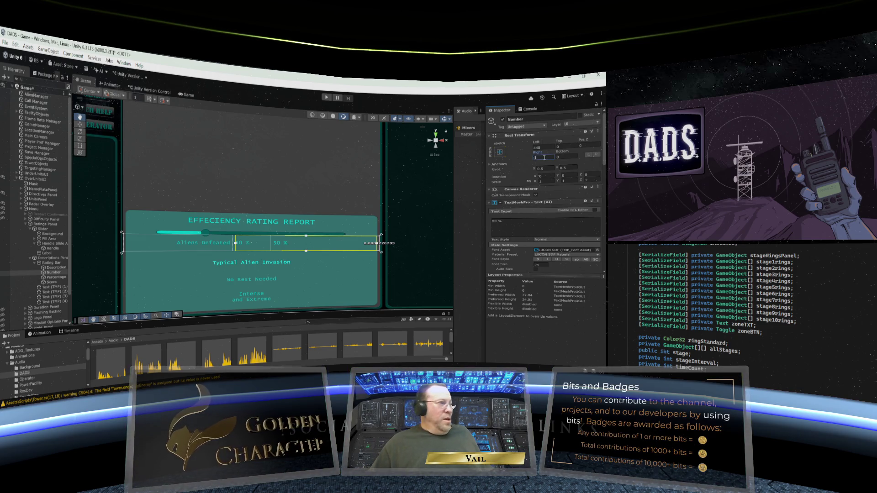
click(544, 157)
key(ctrl+a)
text(360.2)
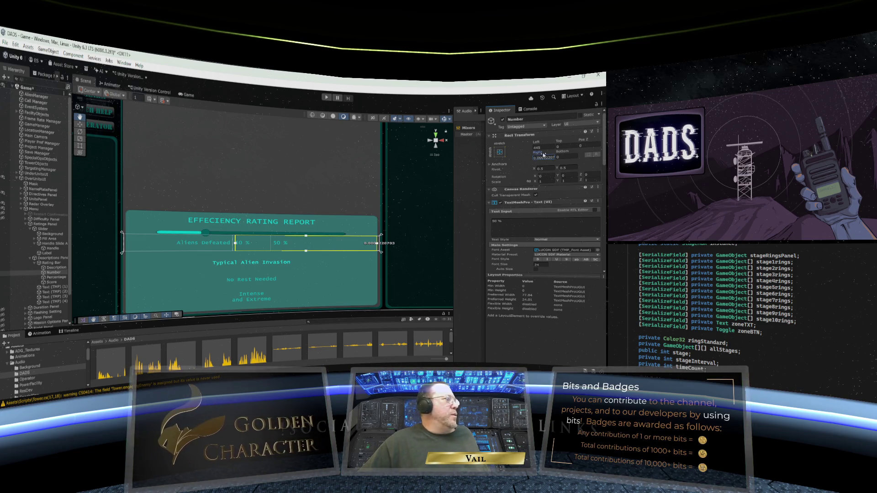
key(ctrl+a)
text(446.5)
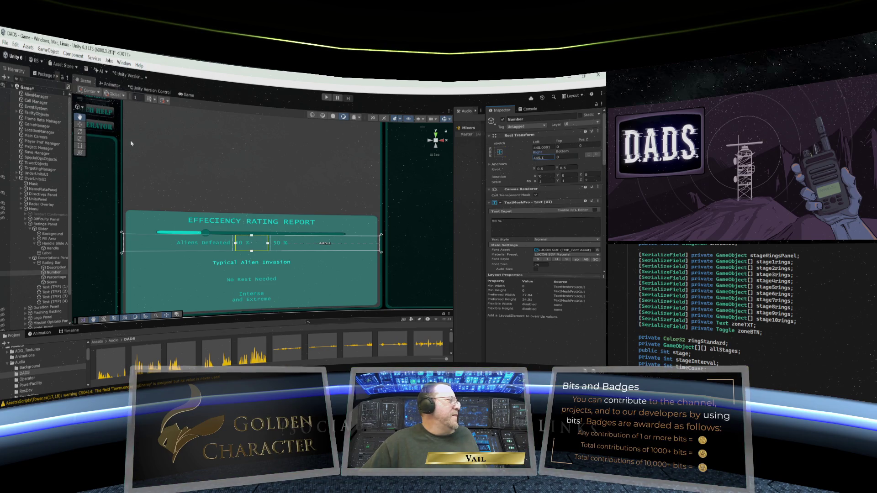
key(ctrl+a)
text(445.8)
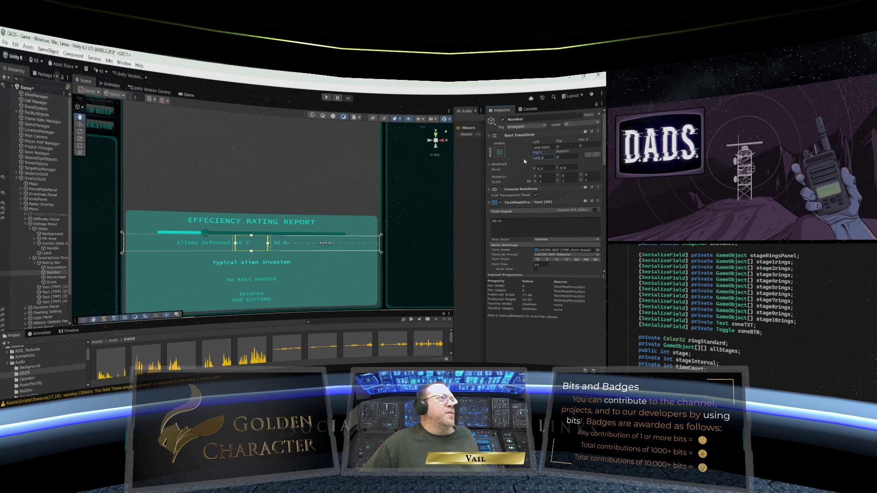
key(ctrl+a)
text(445)
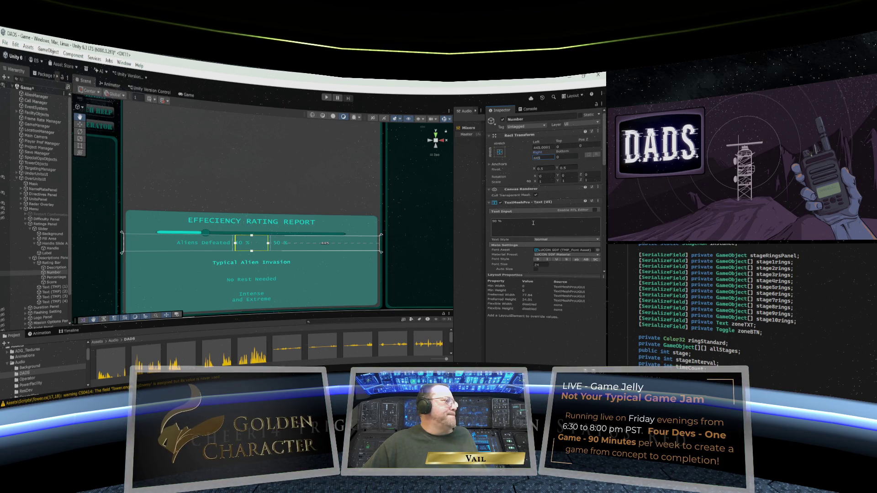
click(56, 277)
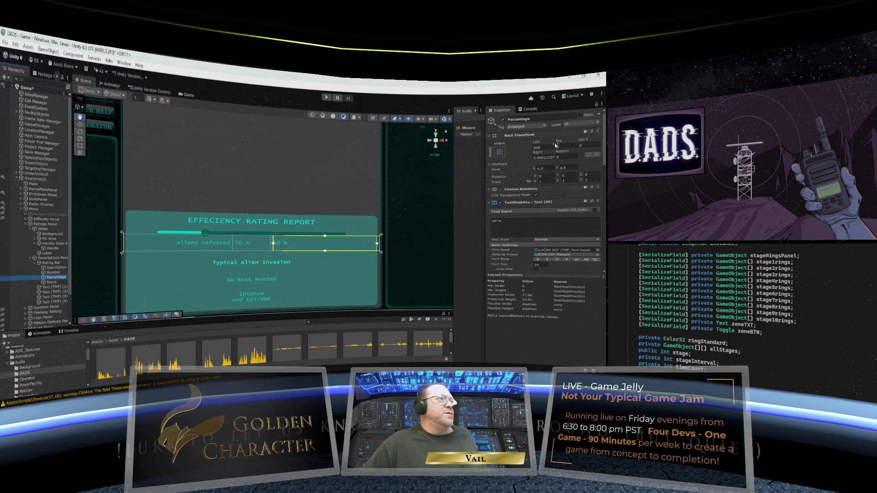
Set the Percentage text's Left offset to 600 and Right offset to 245.
mouse_move(537, 145)
mouse_down()
mouse_move(205, 132)
mouse_move(540, 144)
mouse_up()
text(600)
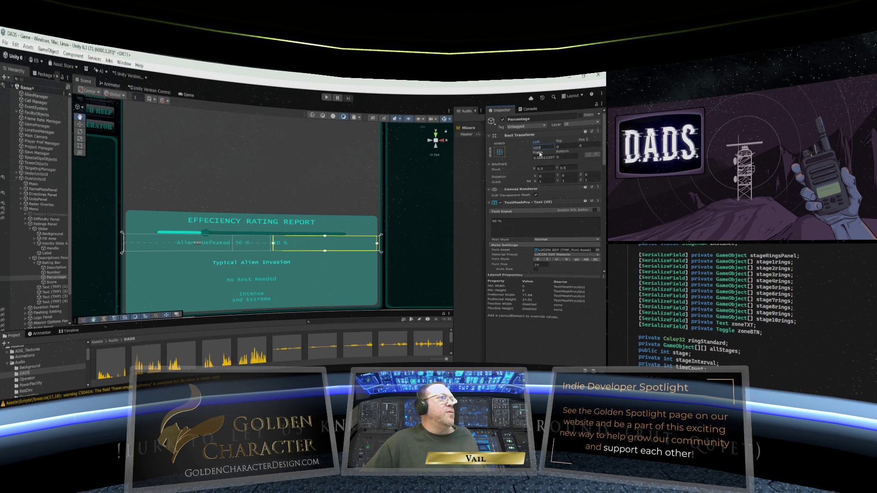
click(542, 157)
text(297.6)
drag(76, 135, 56, 128)
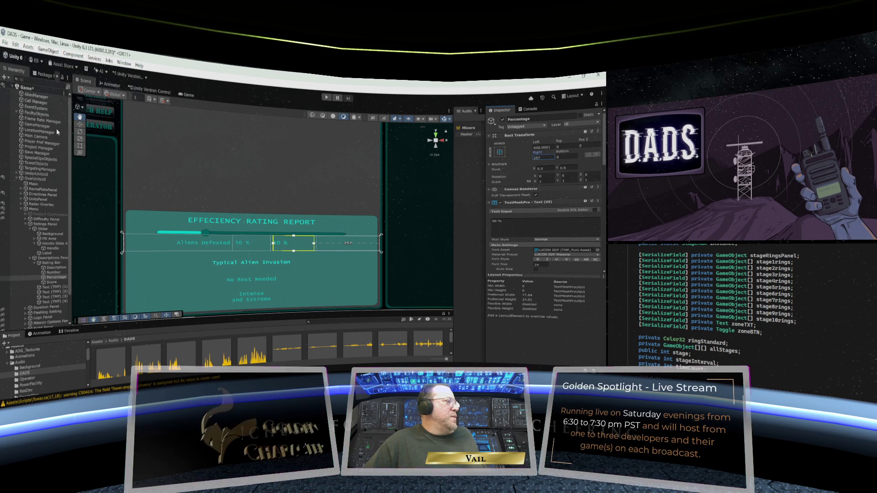
drag(58, 132, 61, 132)
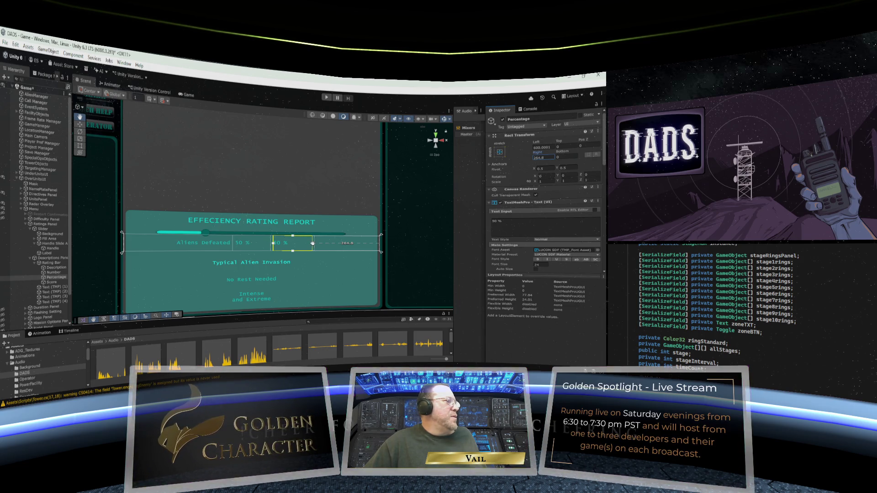
drag(546, 156, 526, 159)
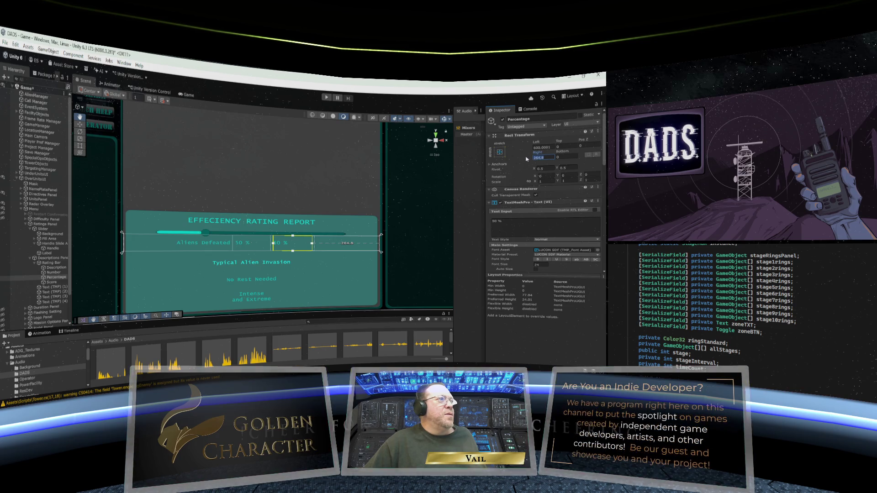
text(245)
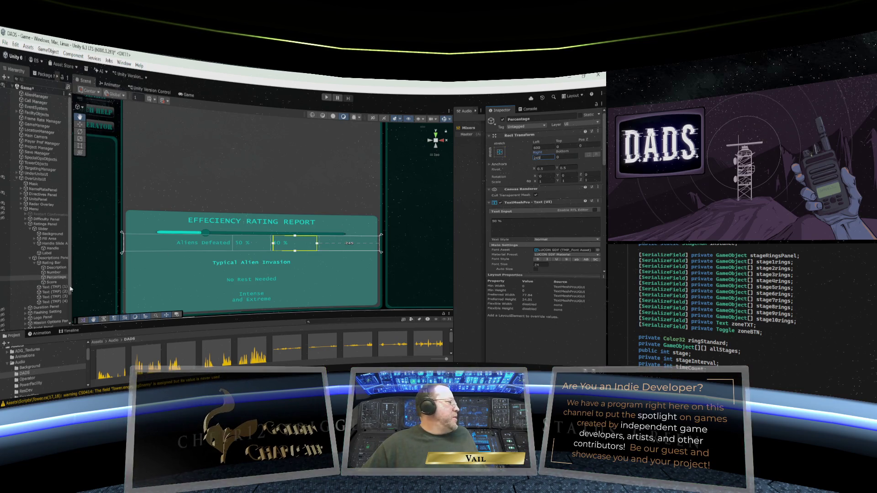
Move the Score label by setting its Left offset to 800.
click(54, 283)
drag(537, 143, 200, 167)
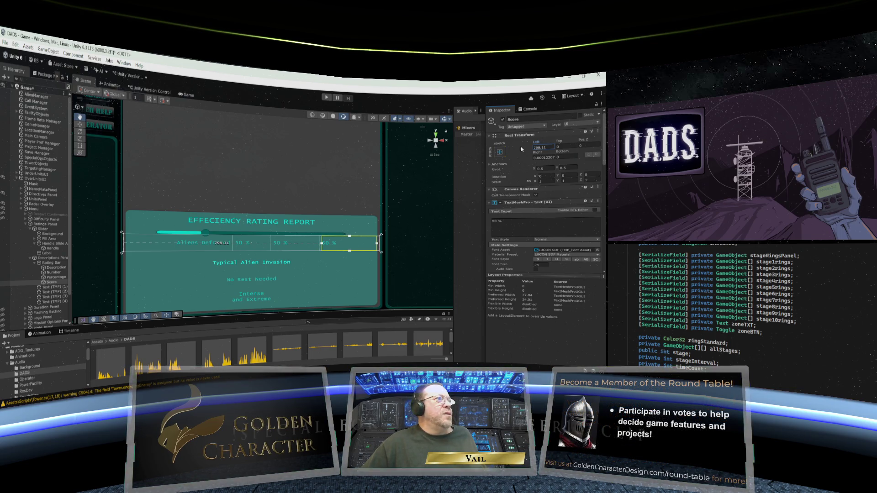
text(800)
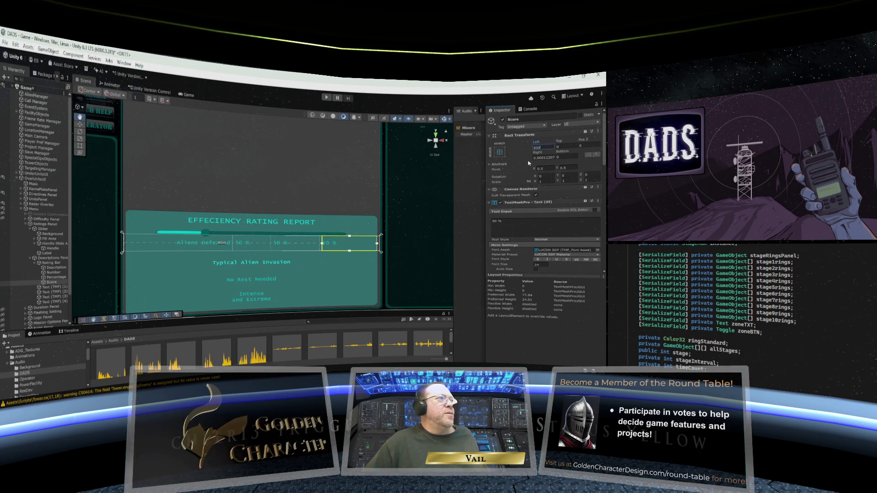
click(543, 157)
text(0)
key(Escape)
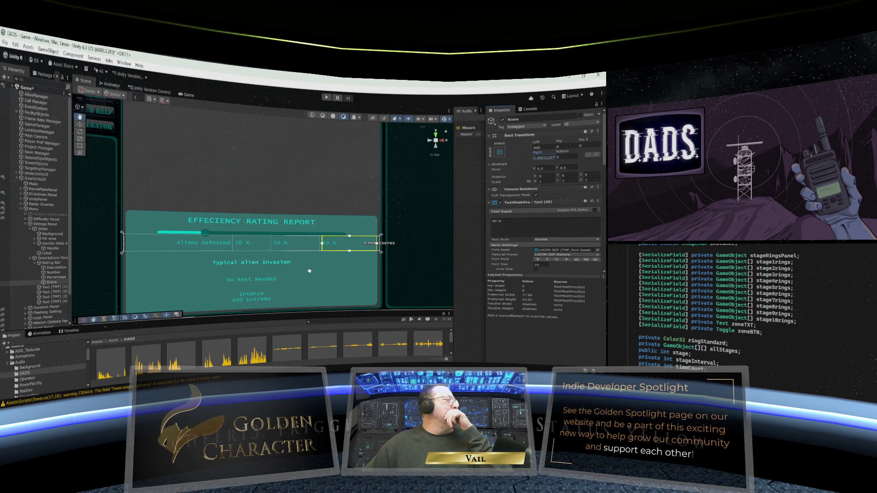
click(53, 273)
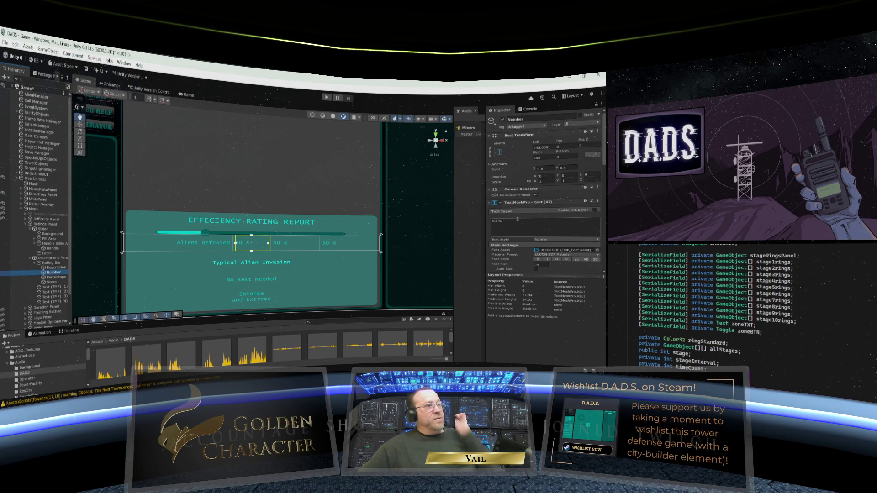
click(510, 222)
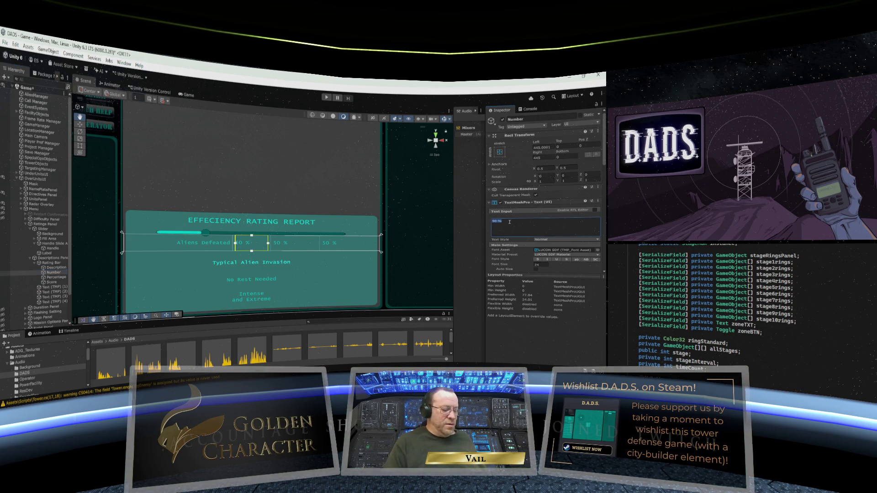
Set the Number text to YES and the Percentage text to a centre-aligned 100 %.
text({0)
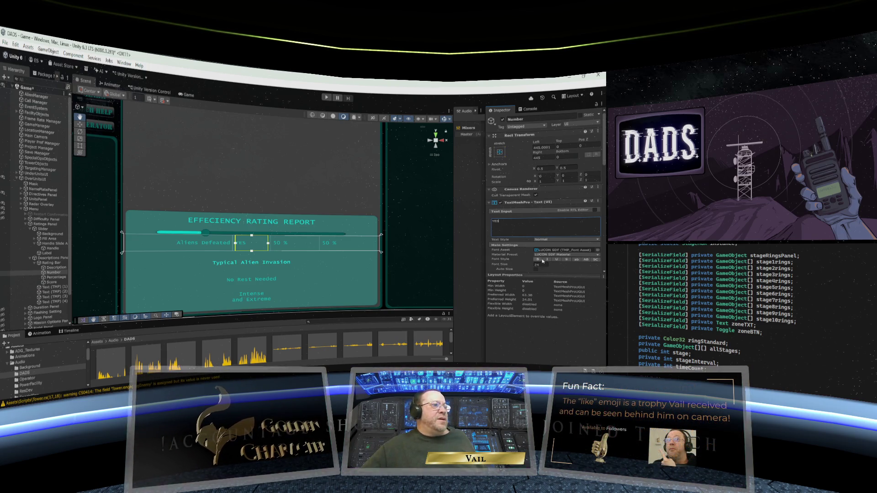
scroll(555, 265, down, 3)
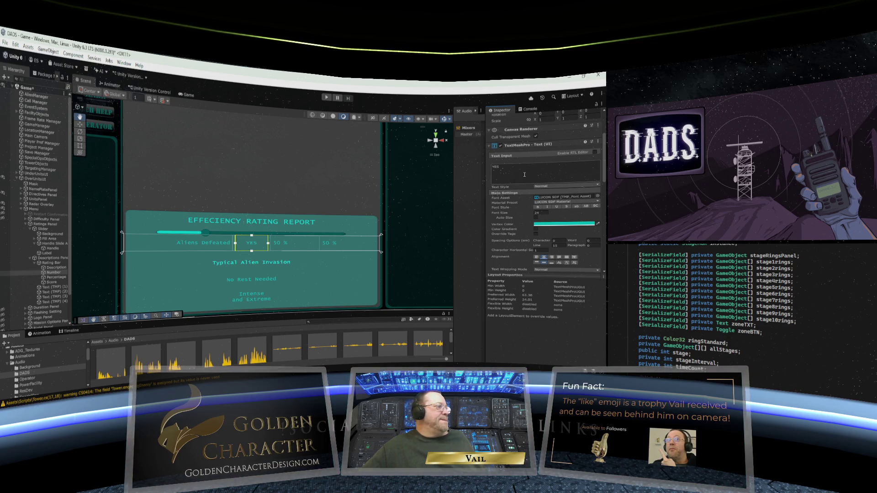
key(Down)
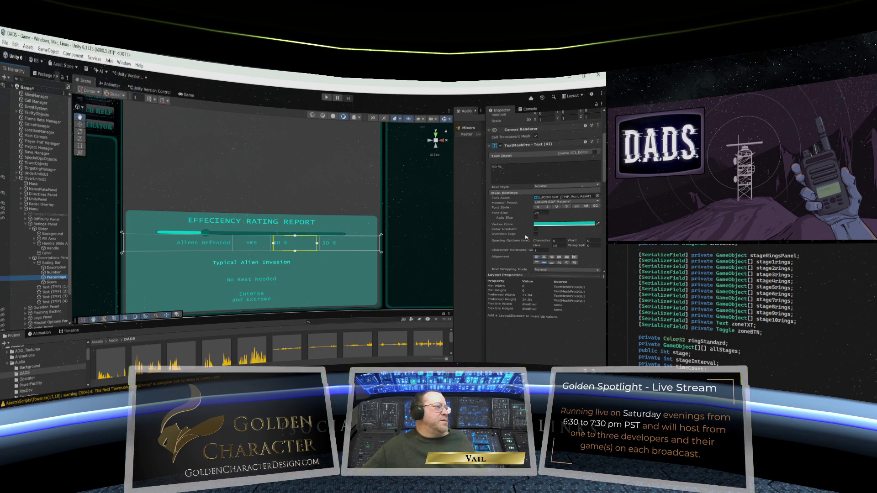
click(544, 257)
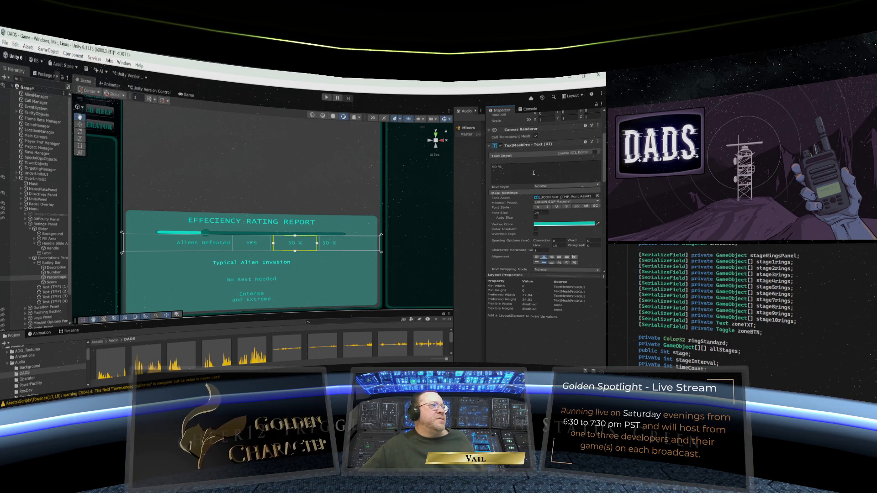
scroll(534, 173, up, 3)
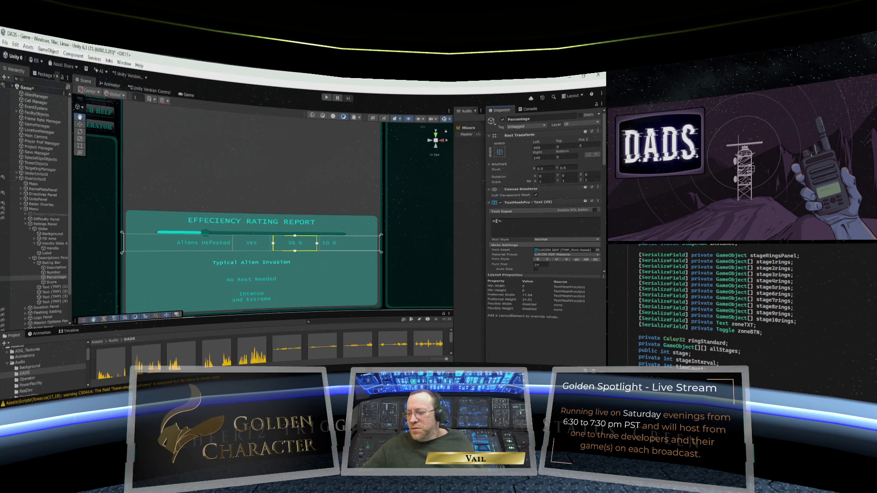
click(496, 221)
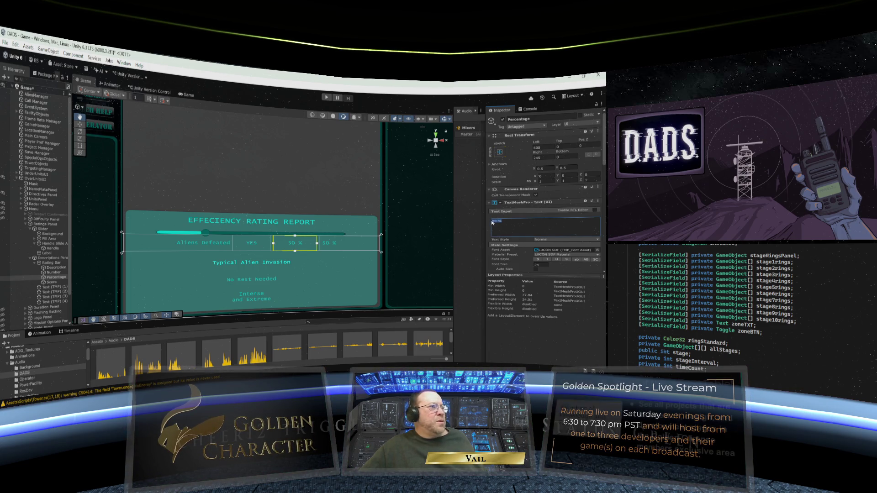
text(100)
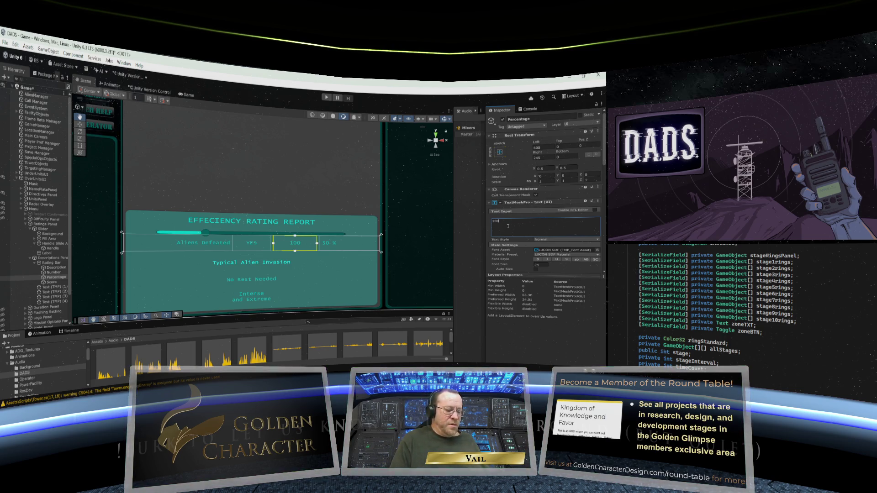
text( %)
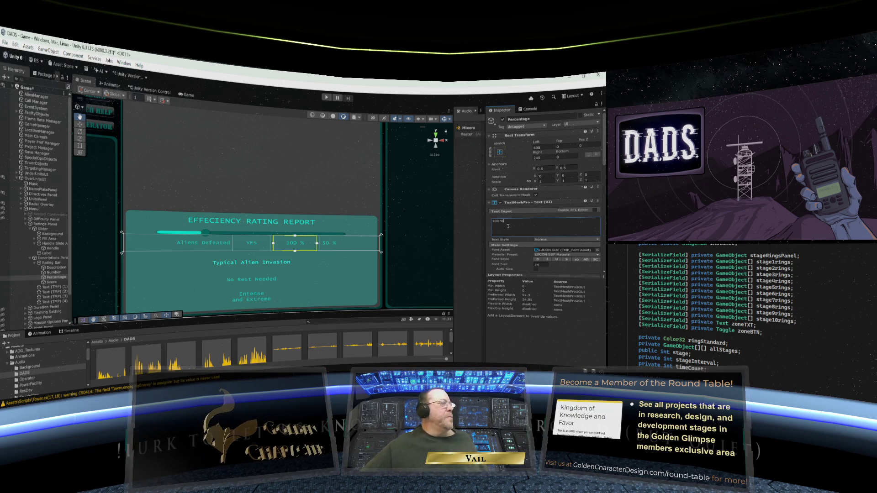
Remove the % sign from the Score text, then undo the recent changes.
click(52, 282)
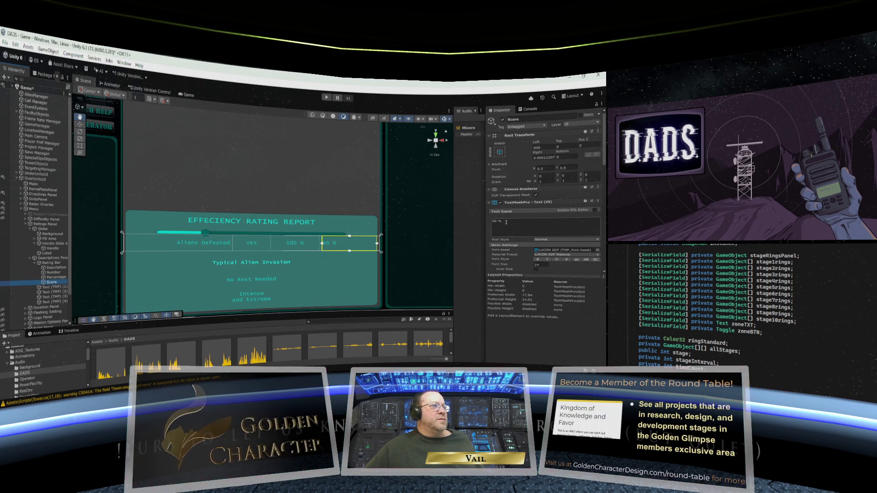
click(516, 222)
key(BackSpace)
key(BackSpace)
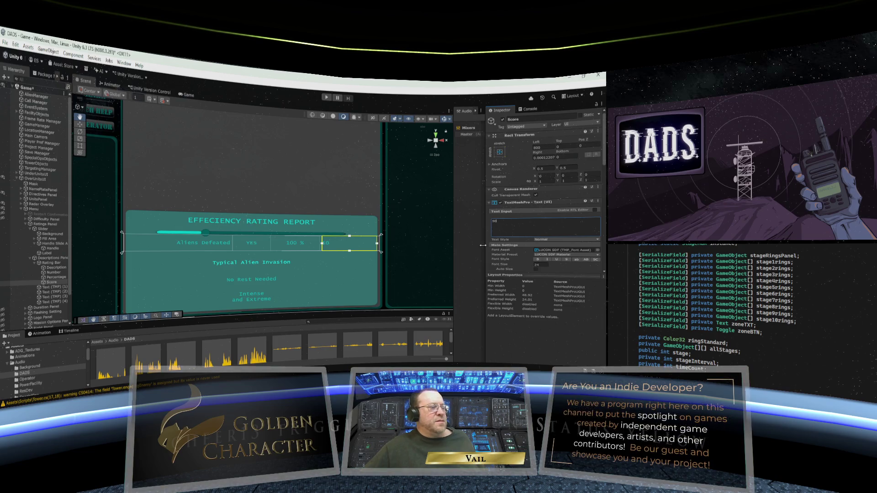
key(ctrl+z)
key(ctrl+z)
key(ctrl+z)
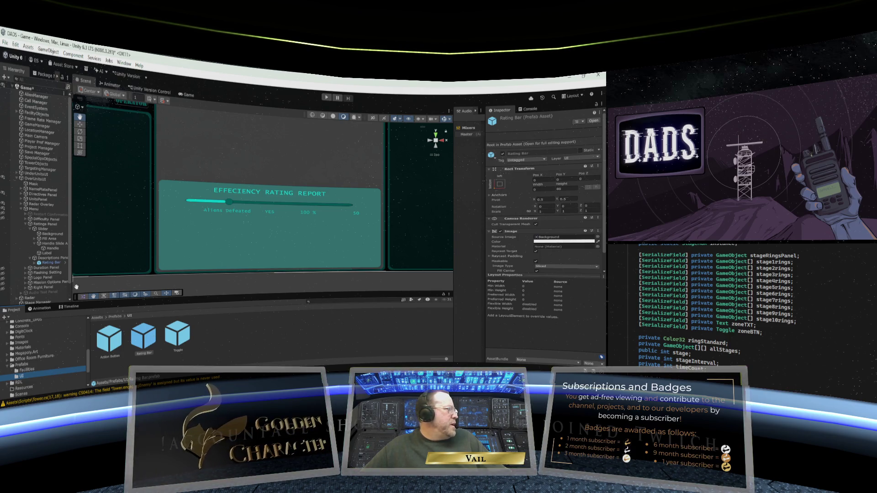
Set the Rating Bar row's height to 80.
click(47, 264)
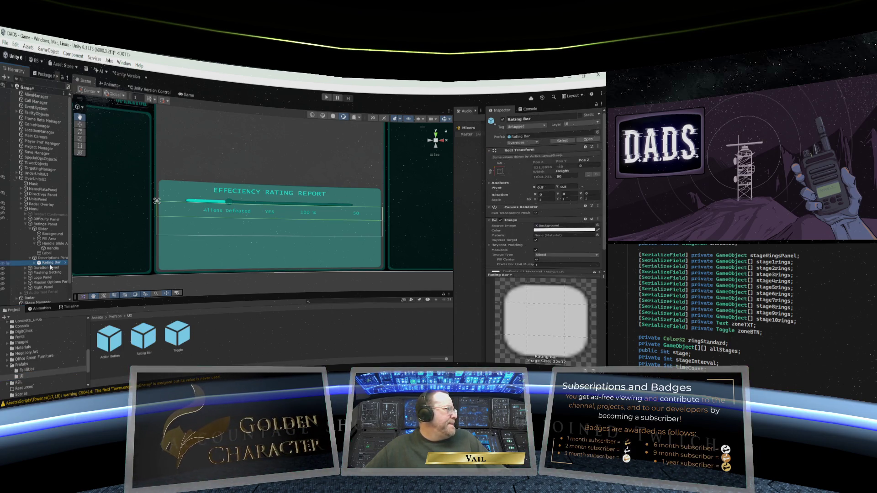
click(36, 263)
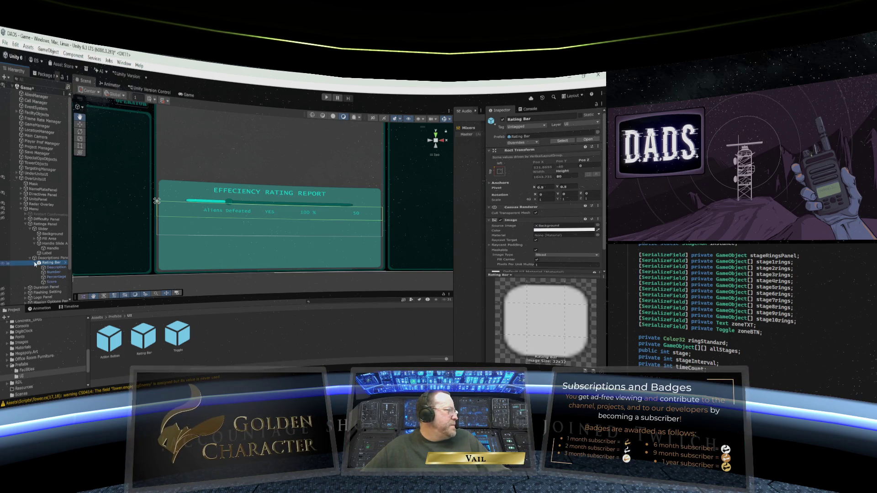
click(35, 264)
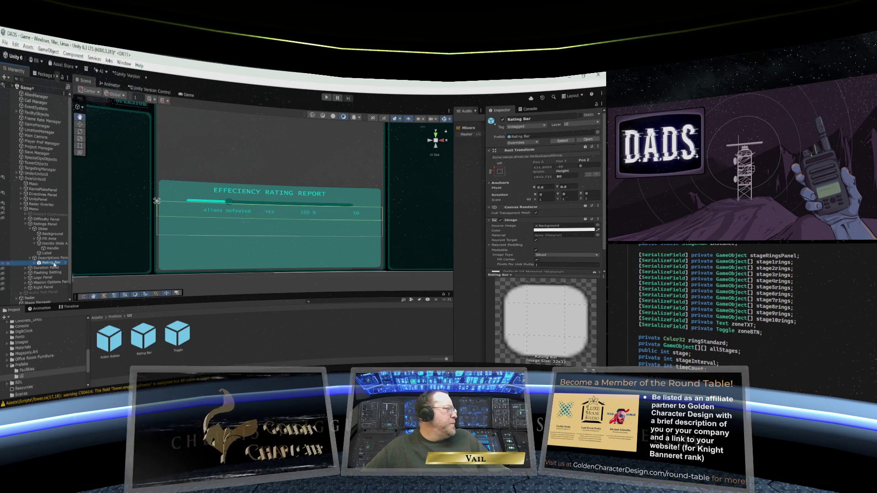
click(35, 263)
click(53, 267)
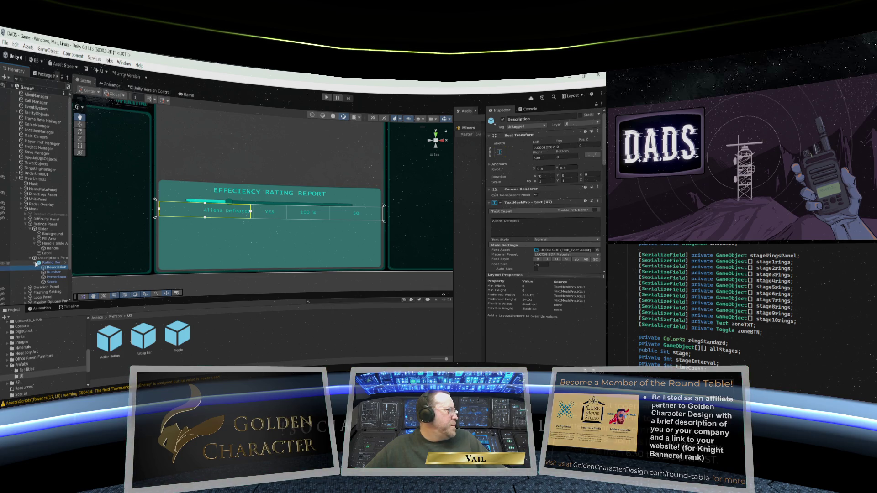
click(36, 264)
click(58, 264)
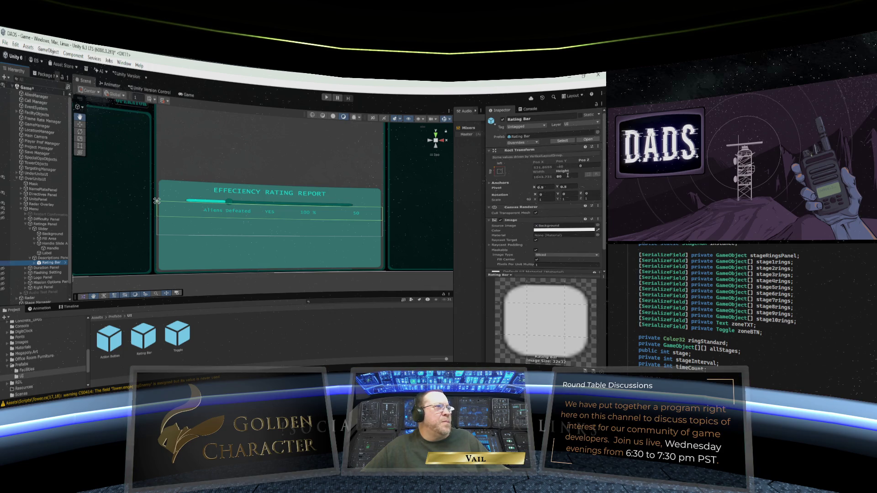
double_click(568, 175)
text(40)
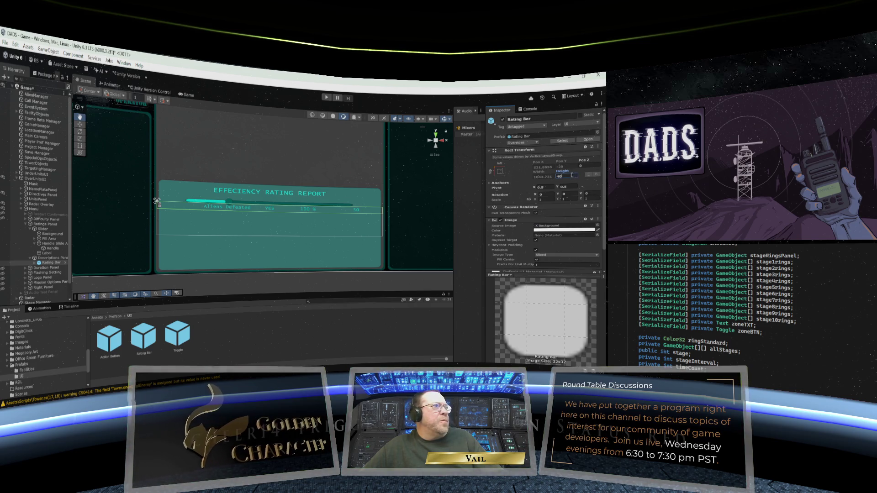
key(BackSpace)
key(BackSpace)
text(80)
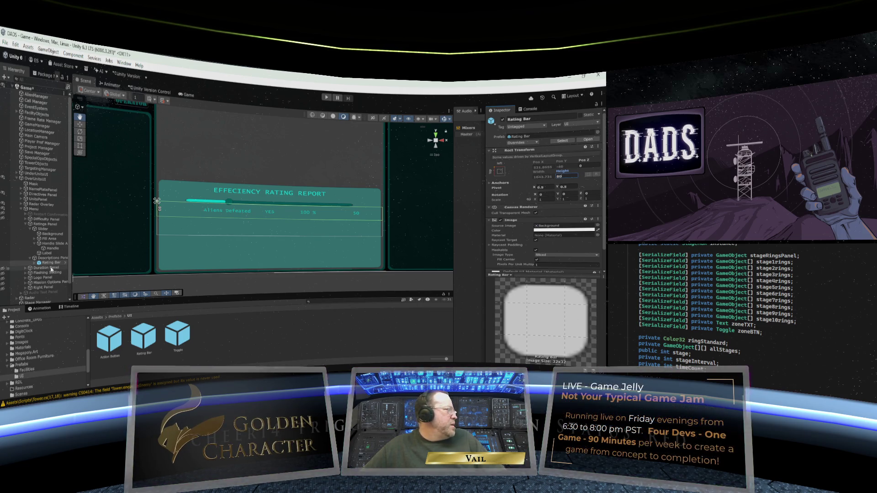
Check the Rating Bar's child labels and reselect Rating Bar to reach its Image component.
click(36, 263)
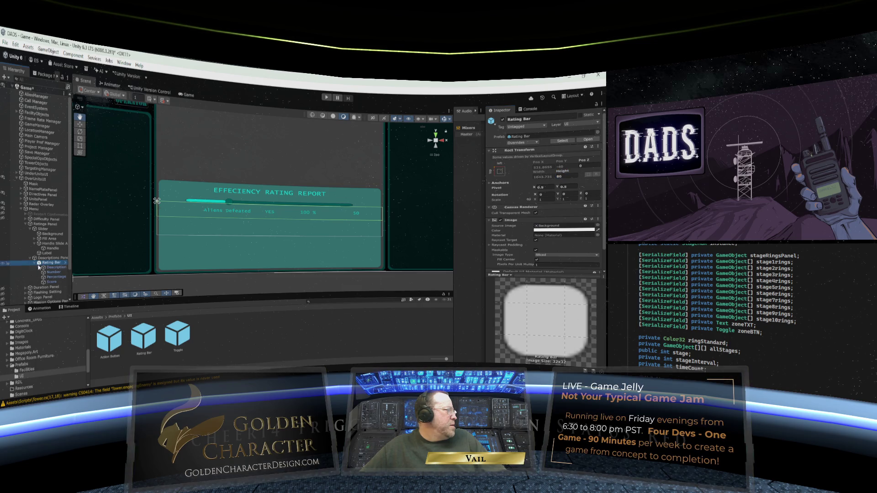
click(56, 267)
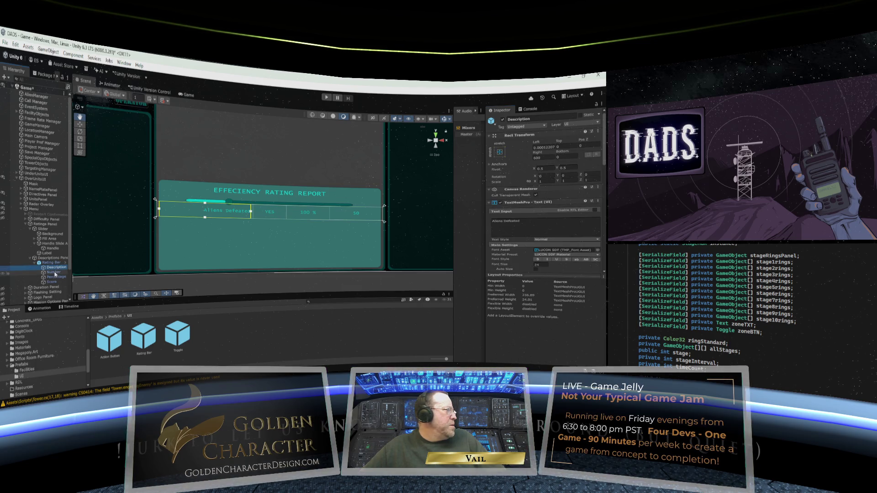
key(Down)
key(Down)
key(Down)
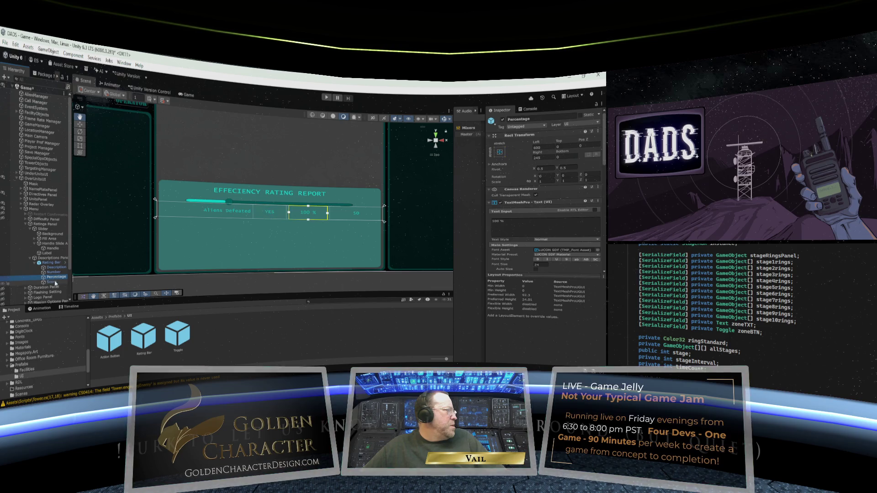
click(51, 264)
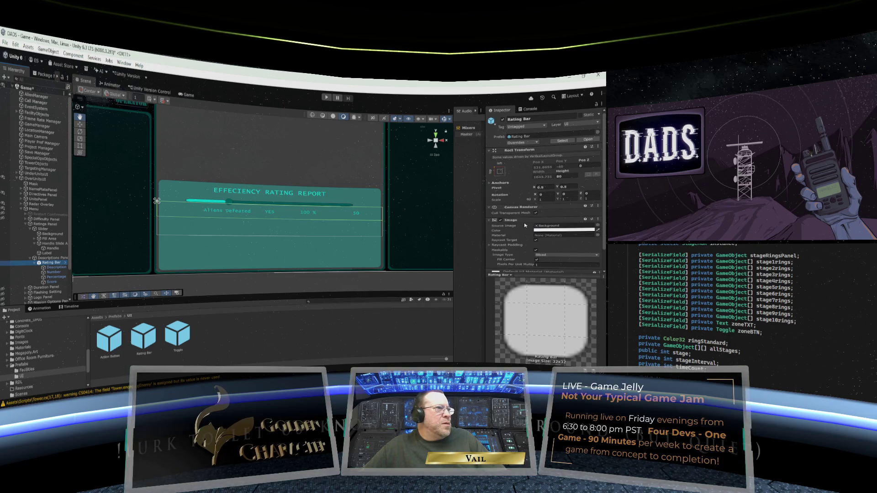
scroll(525, 225, down, 2)
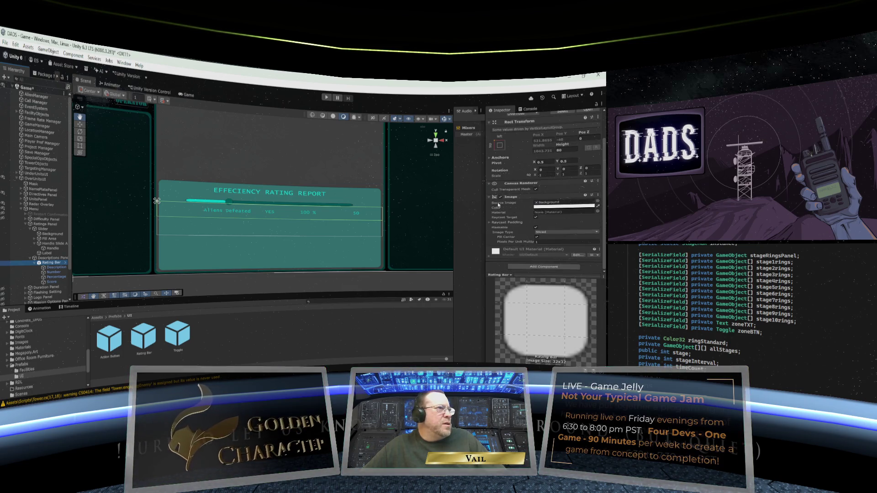
scroll(500, 202, up, 1)
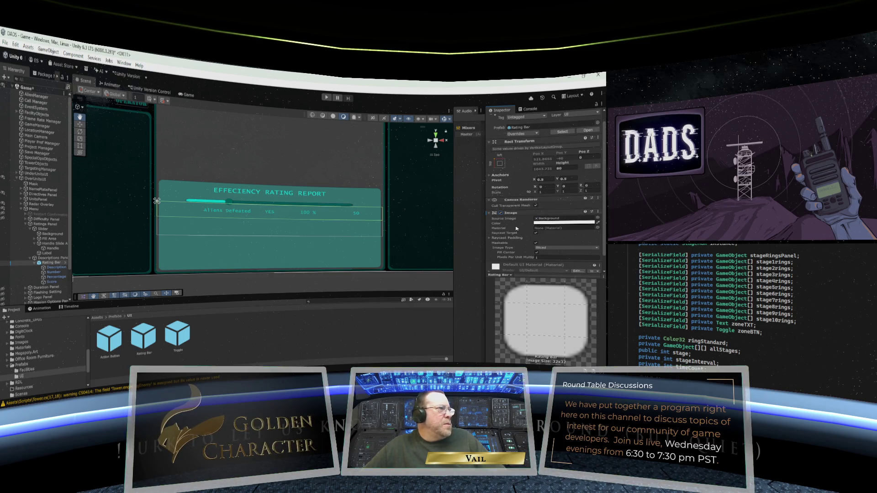
scroll(517, 229, down, 1)
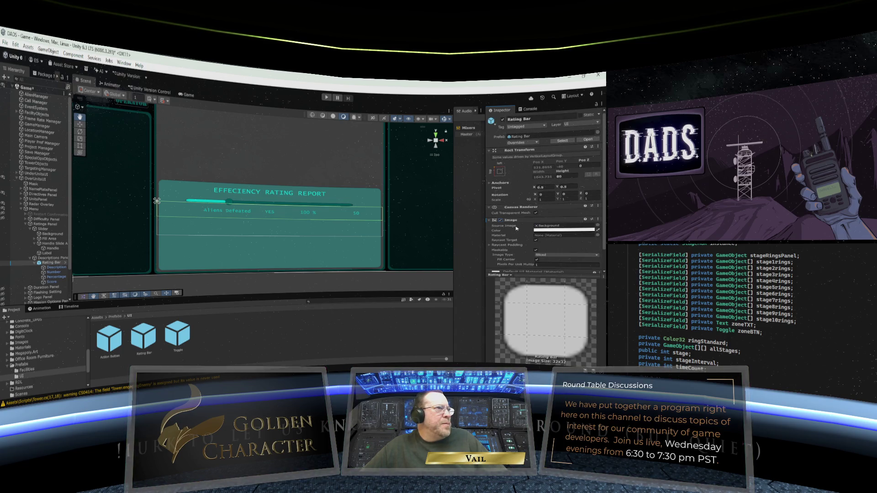
Raise the Rating Bar Image colour's alpha to about 139 for a translucent grey row.
click(553, 208)
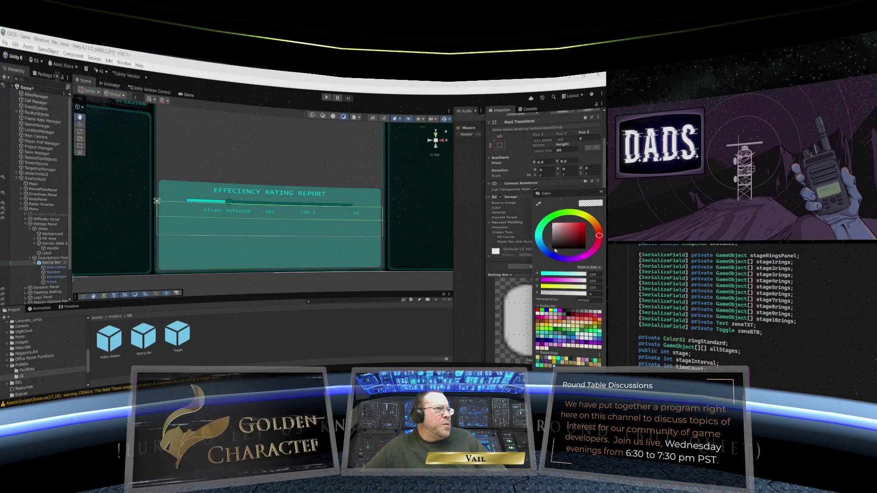
mouse_move(561, 290)
mouse_down()
mouse_move(583, 293)
mouse_move(538, 293)
mouse_up()
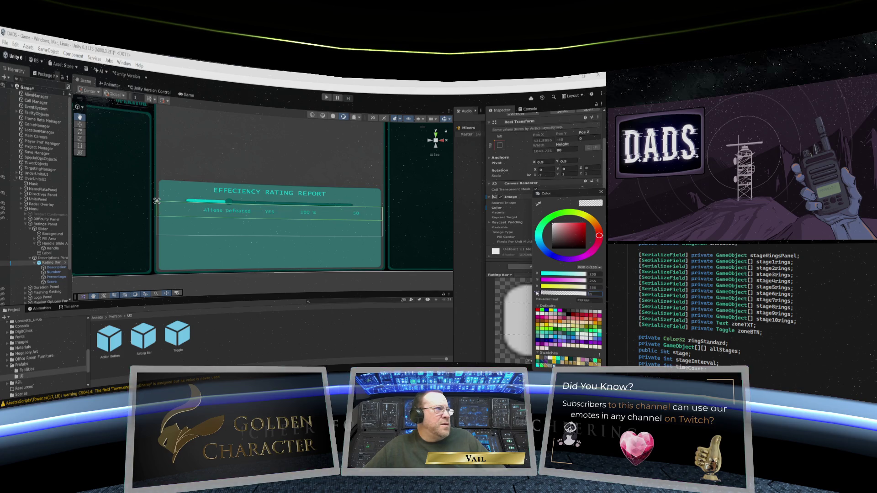
click(601, 192)
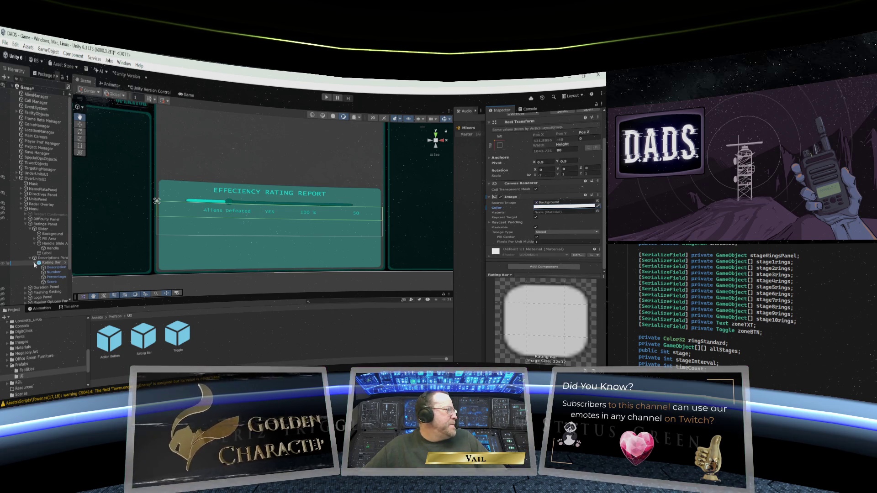
click(35, 263)
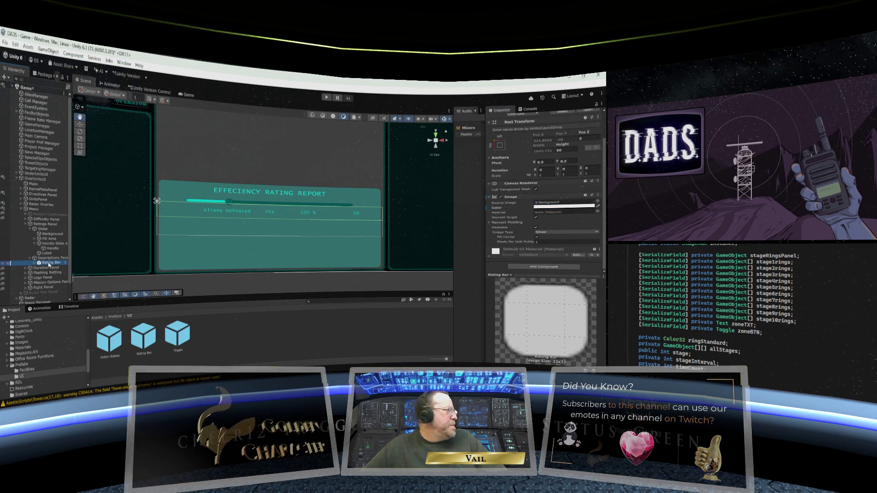
click(53, 264)
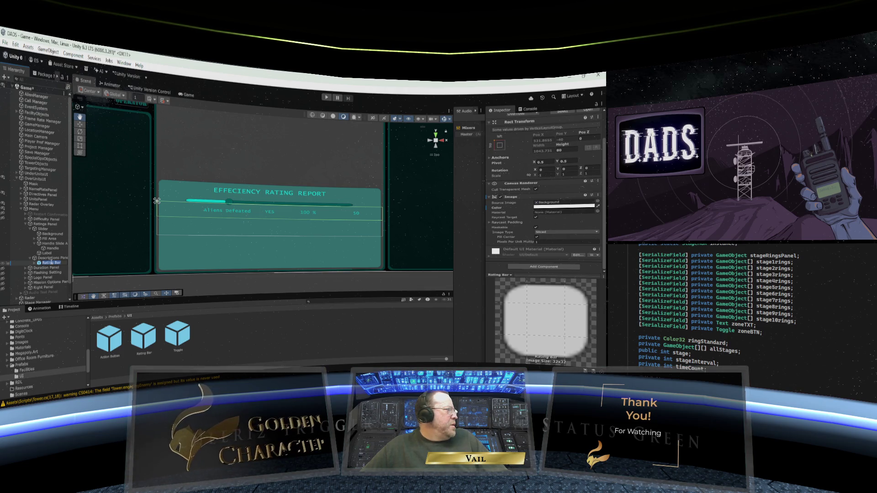
click(40, 264)
Duplicate Rating Bar three times into Rating Bar (1)–(3) and reframe the Scene view.
right_click(39, 264)
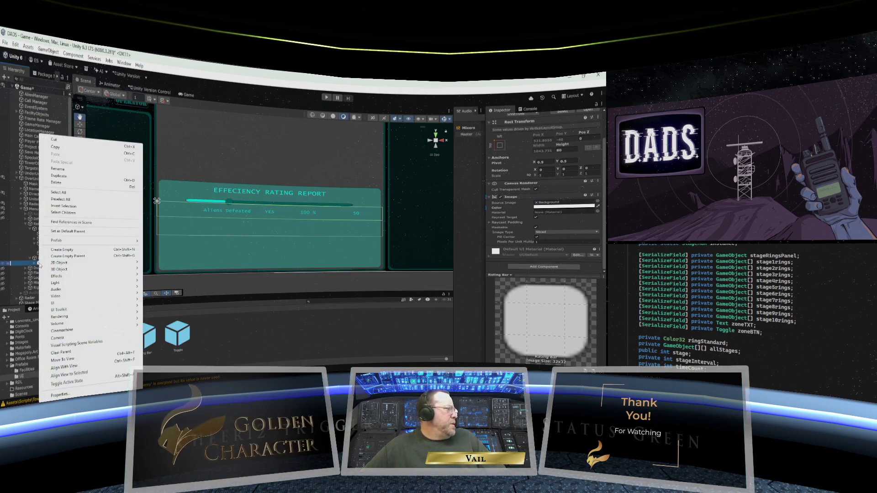
click(64, 176)
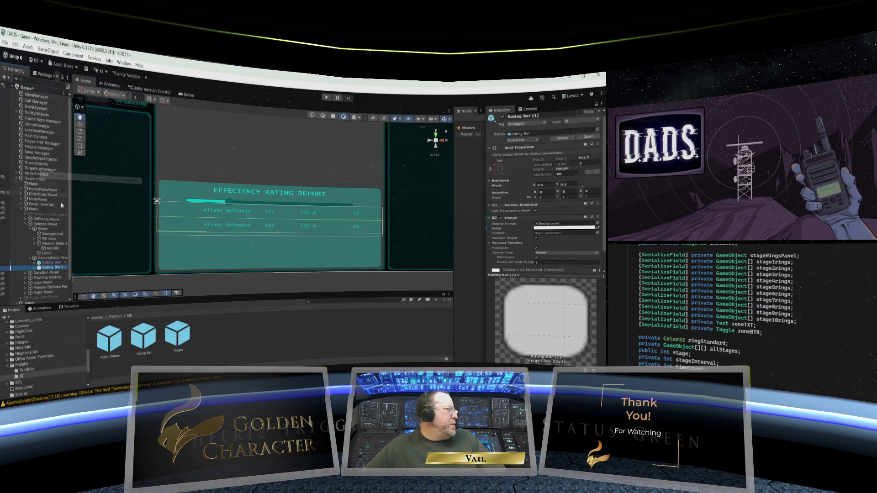
right_click(40, 269)
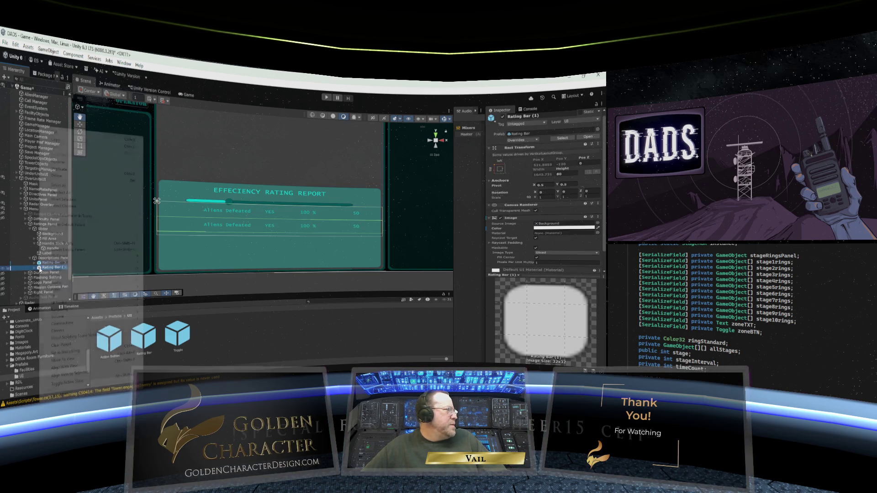
click(61, 170)
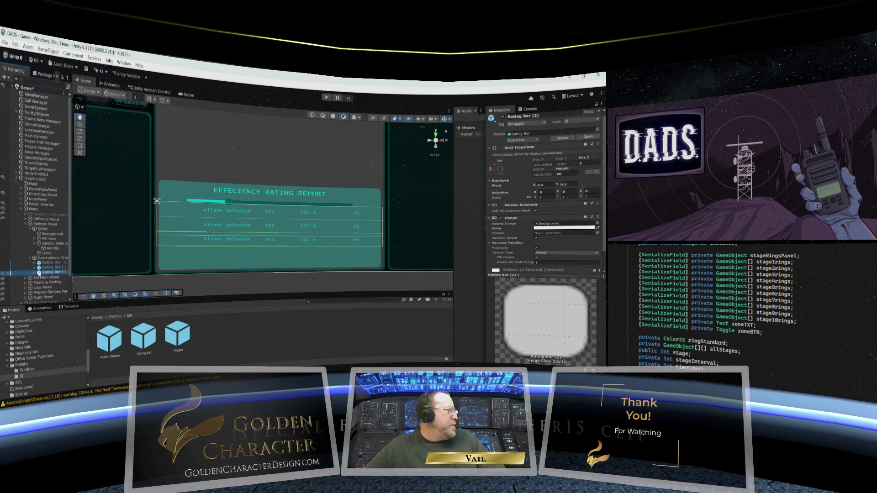
right_click(40, 272)
click(62, 169)
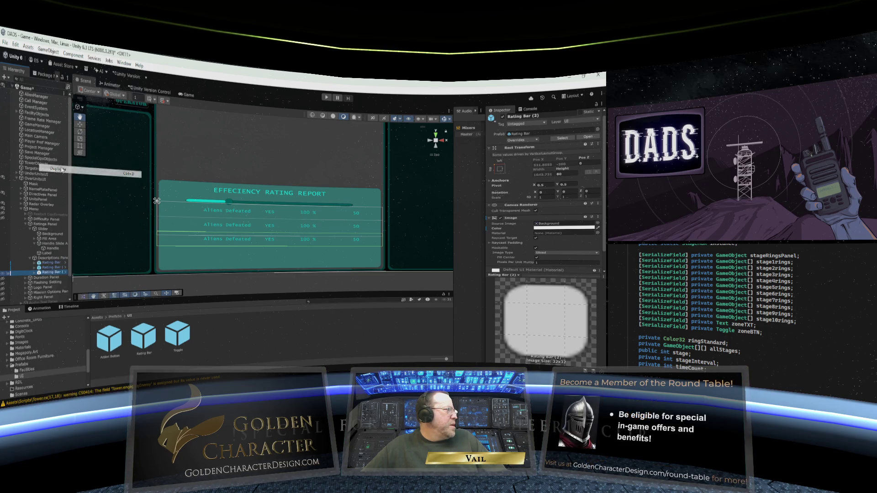
scroll(235, 254, down, 5)
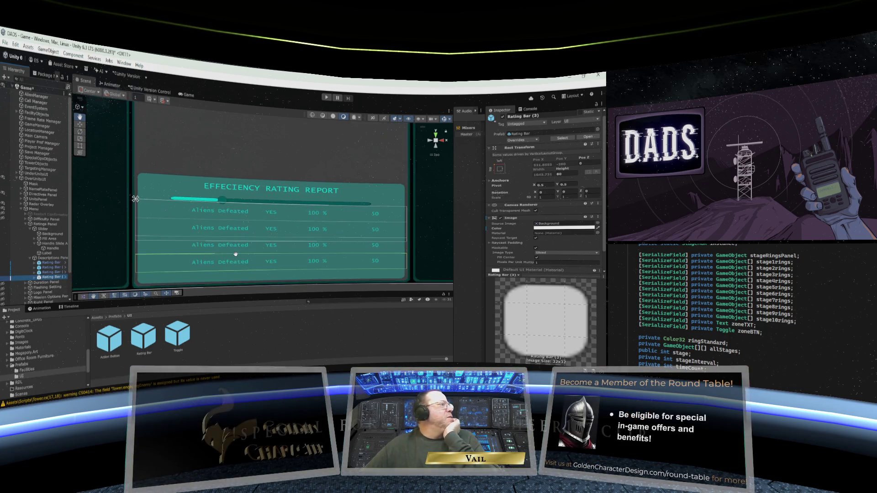
scroll(237, 220, up, 2)
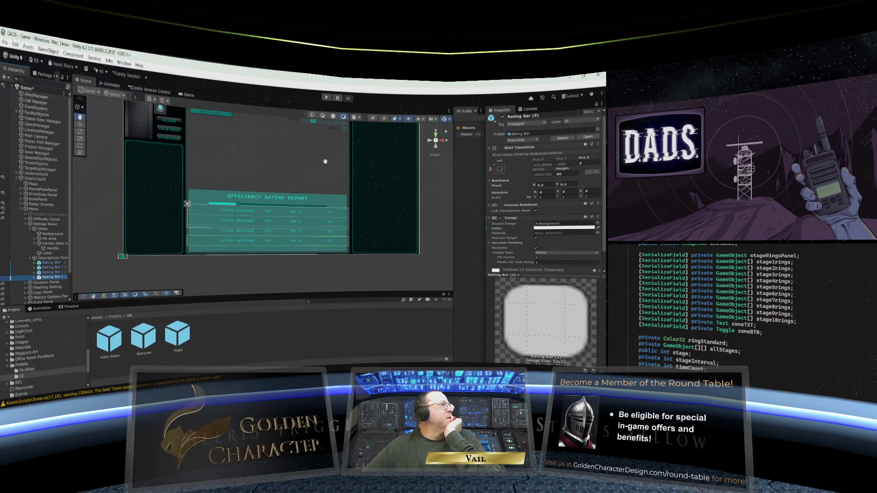
drag(324, 162, 316, 192)
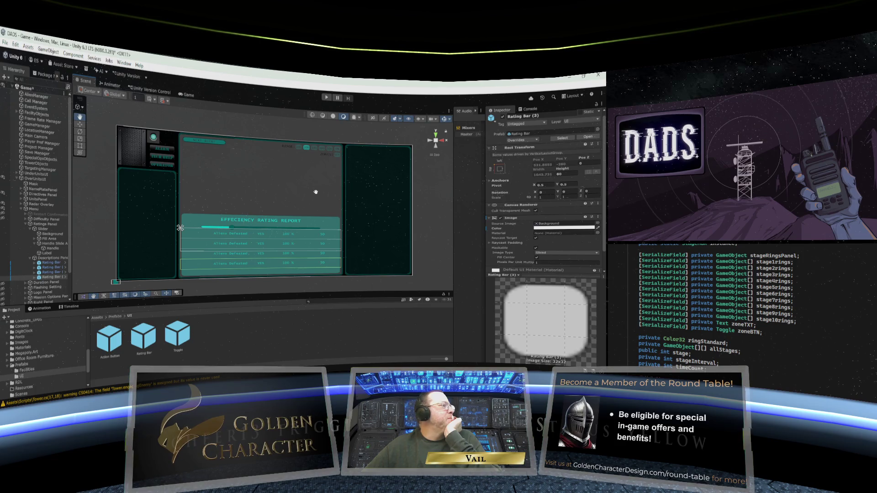
scroll(277, 193, up, 2)
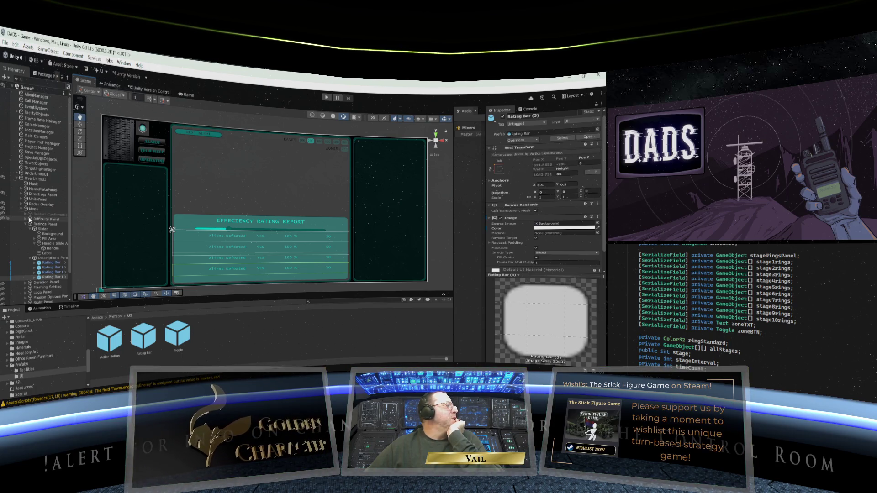
Hide the Descriptions Panel and the Ratings Panel.
click(1, 220)
click(2, 219)
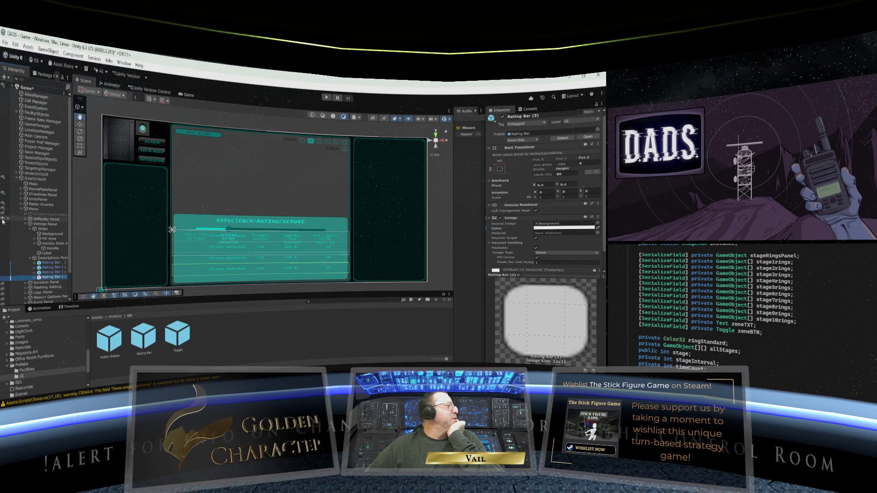
click(2, 220)
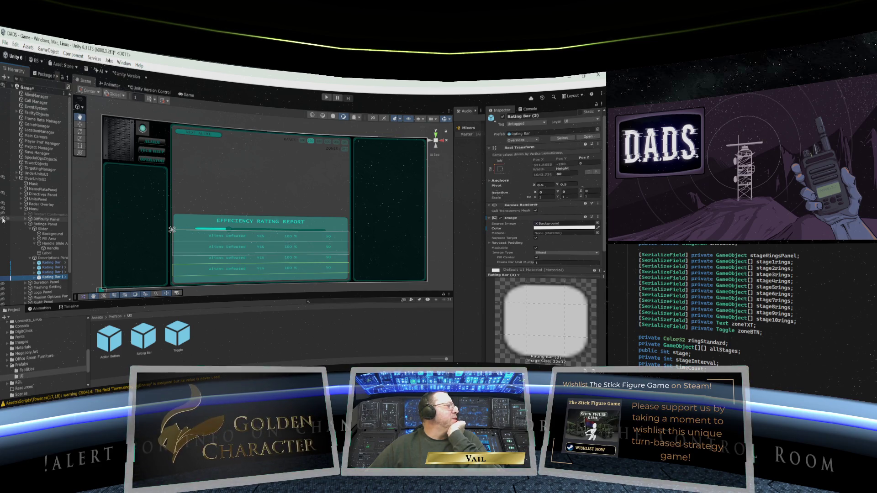
click(3, 258)
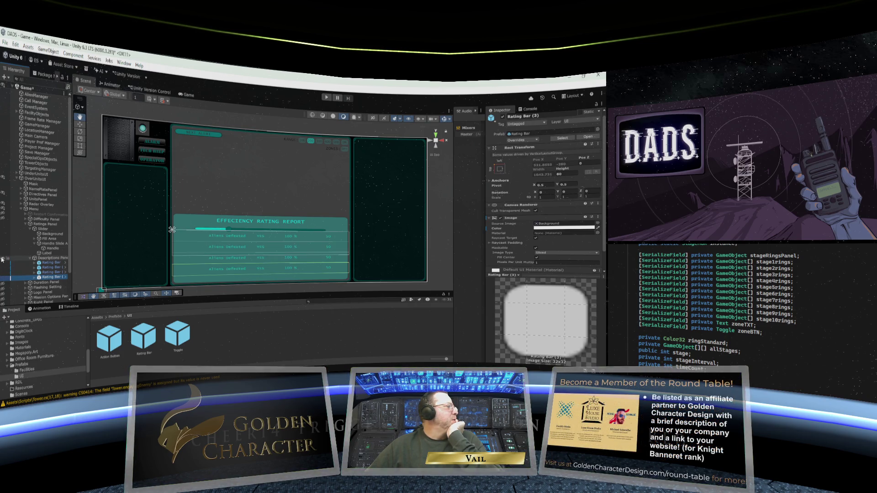
click(4, 225)
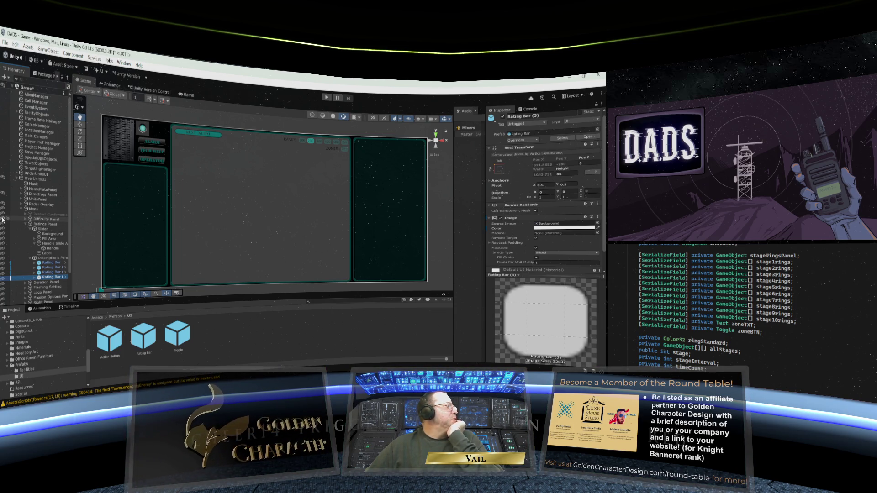
Show the Difficulty, Logo, Flashing Setting and Duration panels again.
click(3, 220)
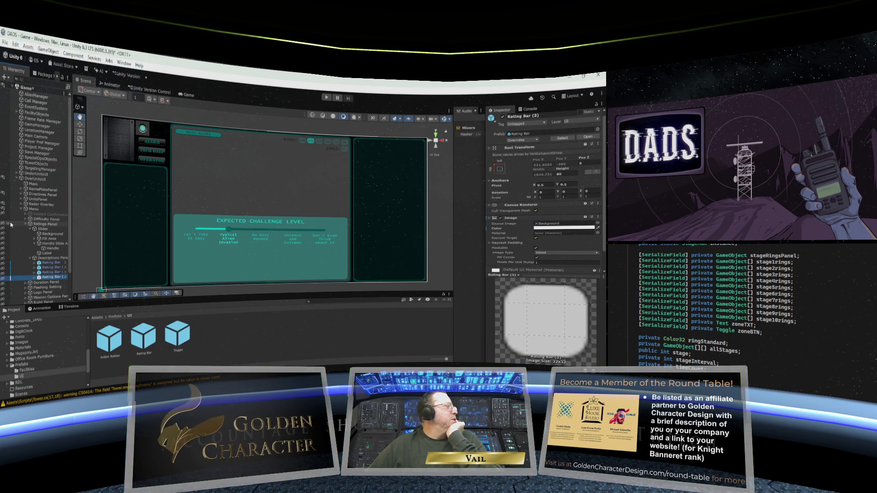
scroll(12, 222, down, 2)
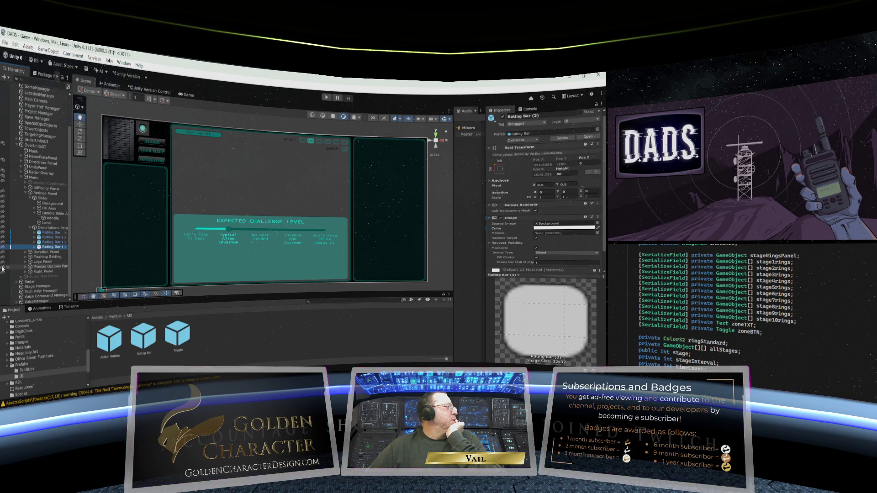
click(2, 263)
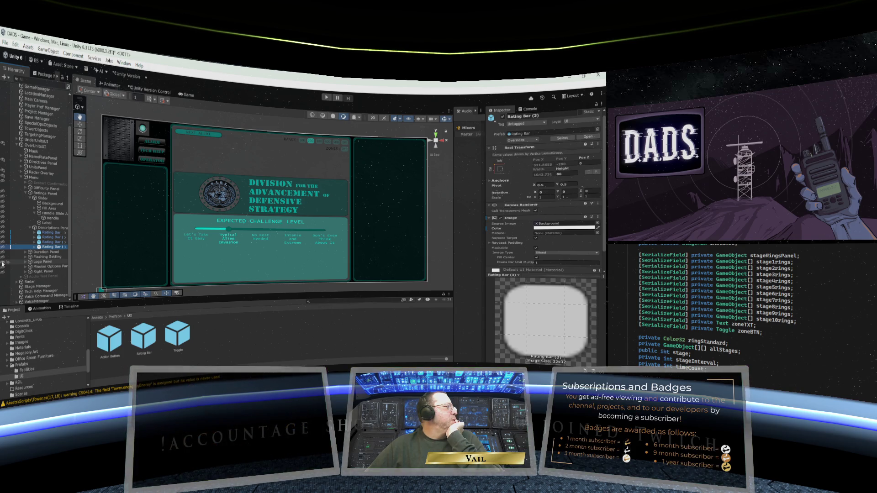
click(3, 258)
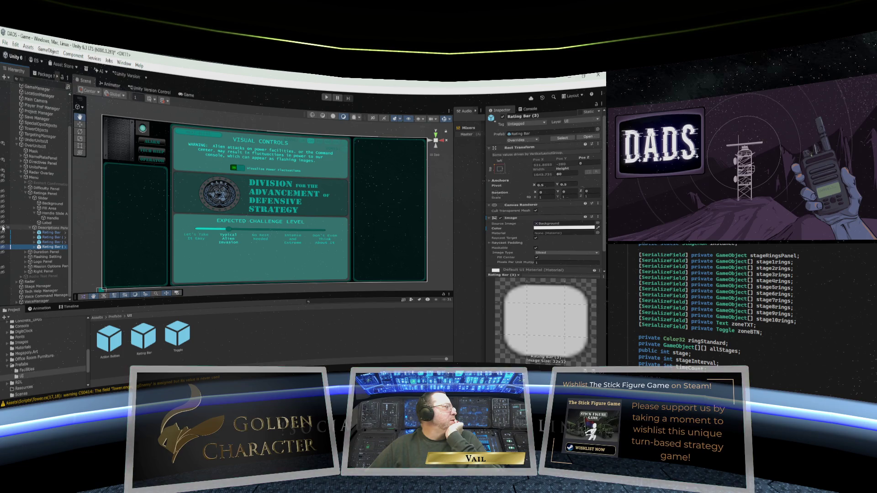
click(26, 193)
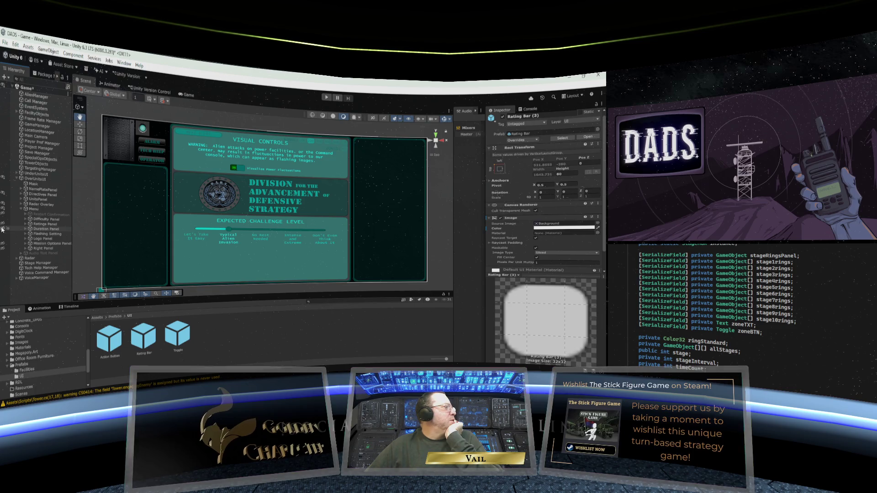
click(2, 229)
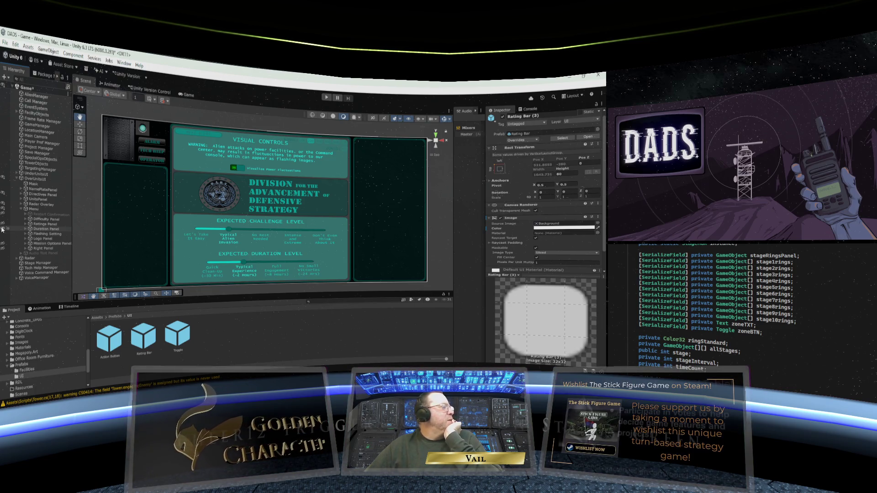
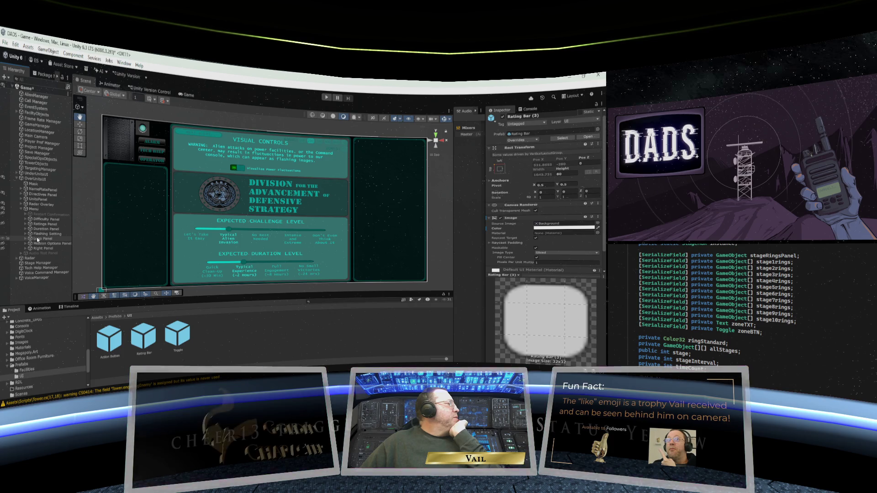
Set the Flashing Setting panel's Rect Transform Top to 280 and Bottom to 500.
click(38, 240)
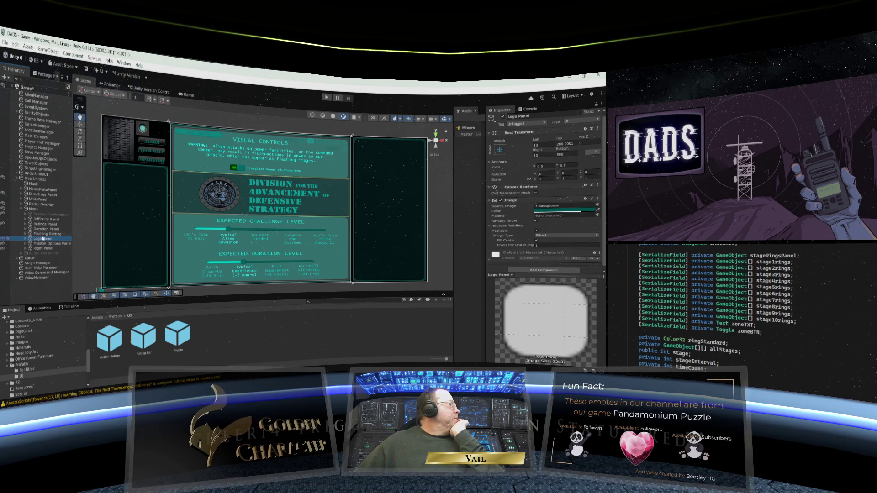
click(42, 234)
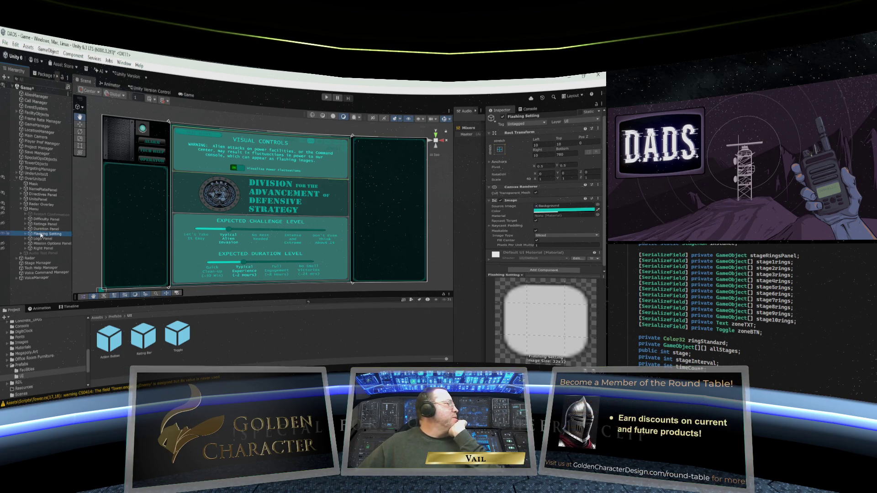
click(558, 144)
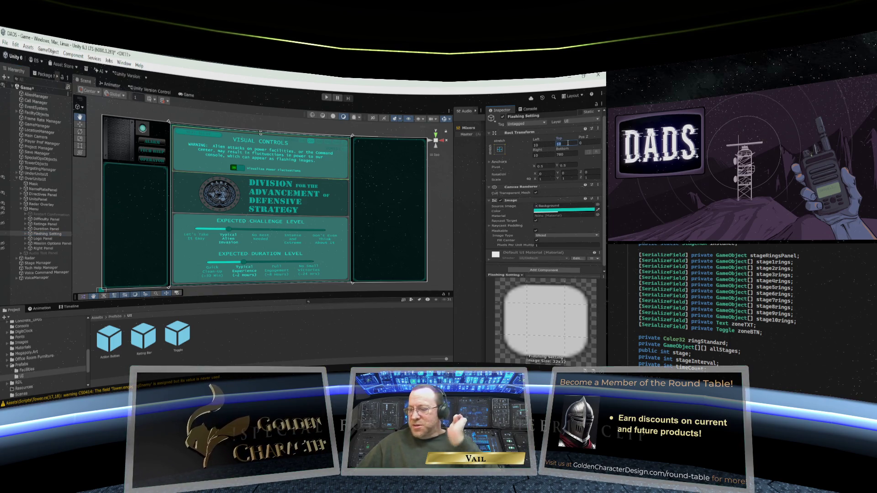
text(280)
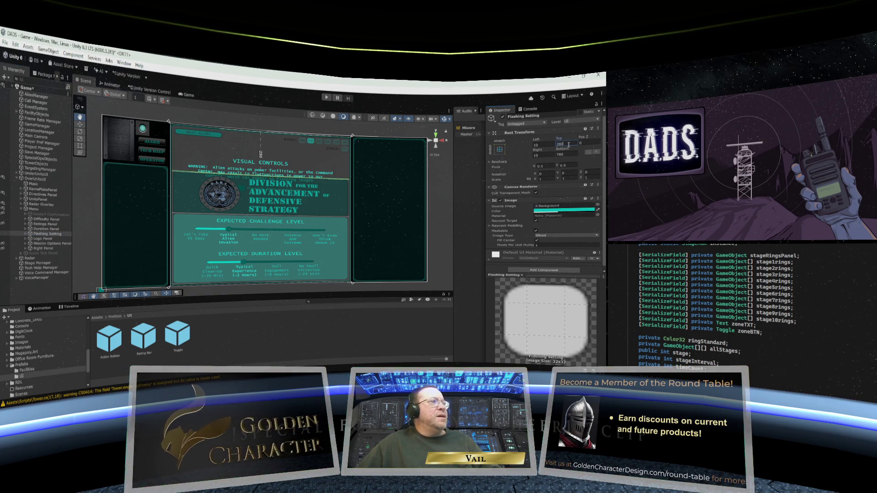
click(567, 154)
text(500)
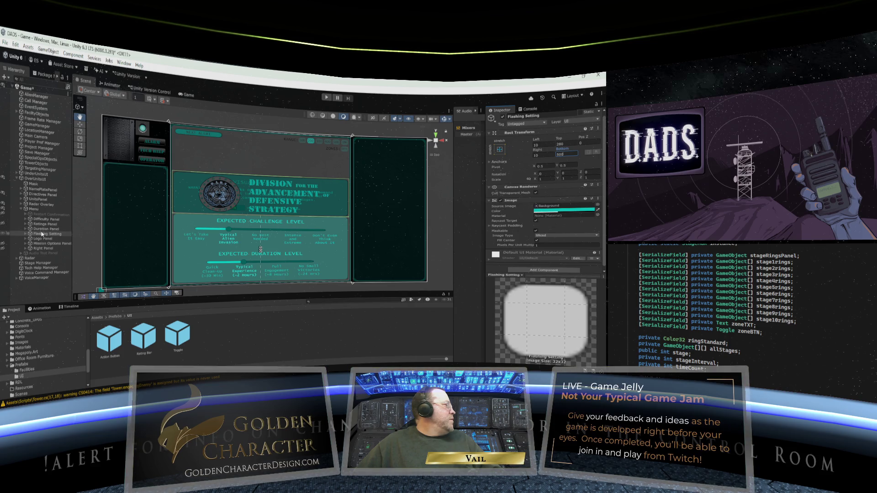
Move the Logo Panel to Top 10 and Bottom 780.
click(40, 220)
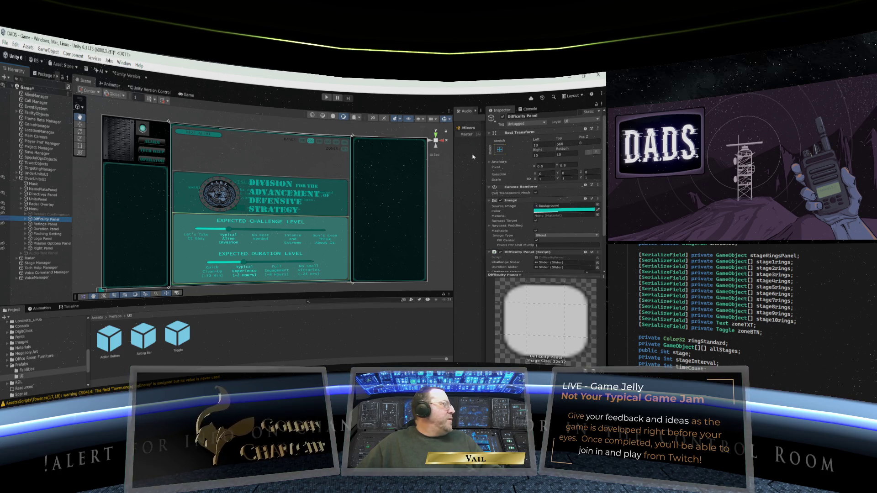
click(568, 143)
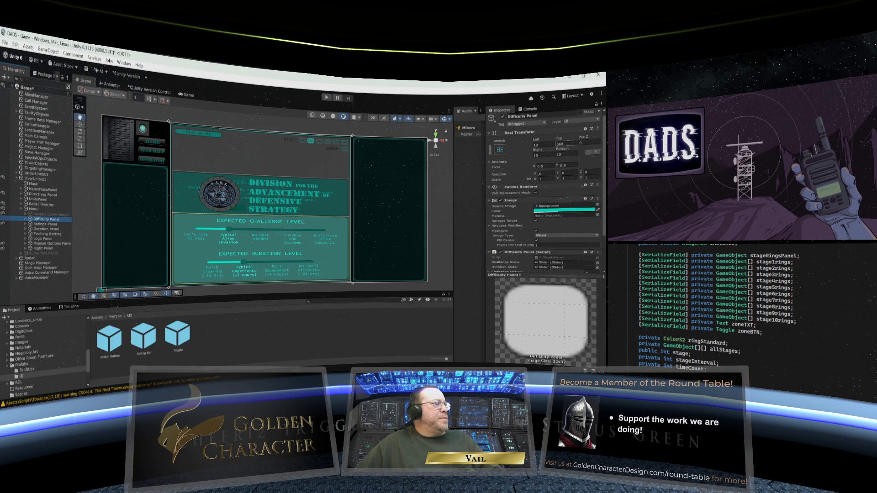
key(Return)
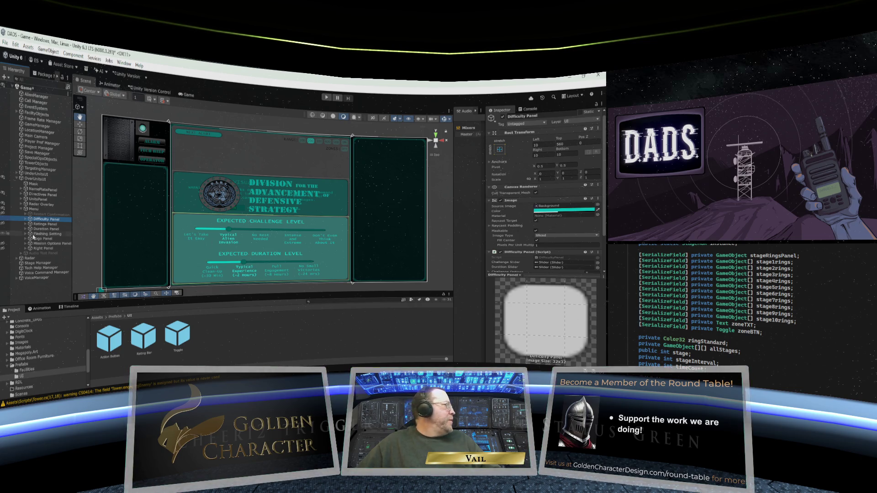
click(43, 238)
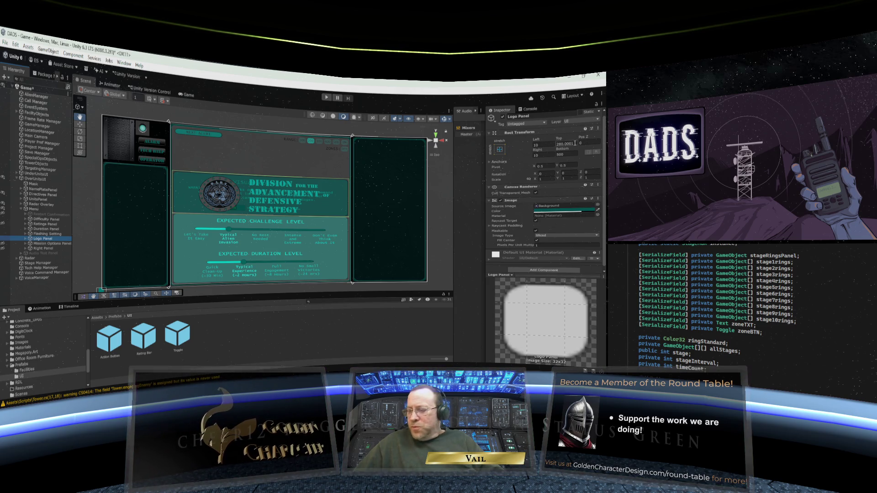
click(575, 144)
text(10)
key(Return)
click(560, 155)
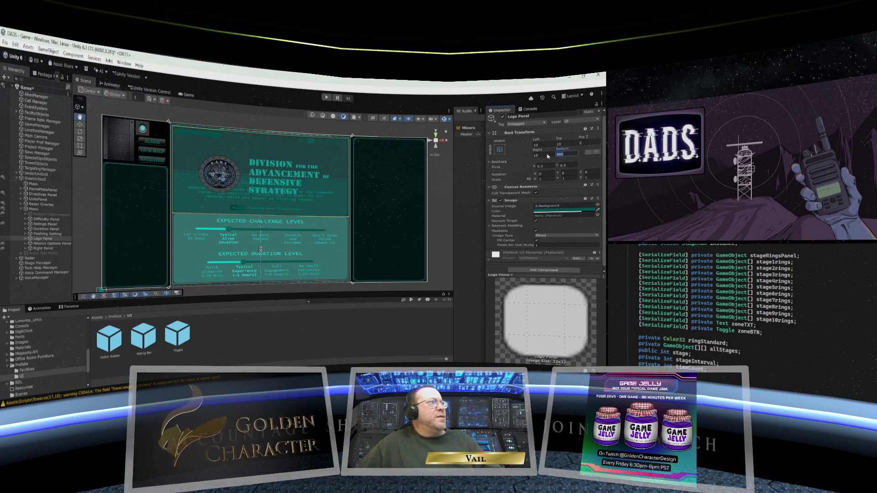
text(780)
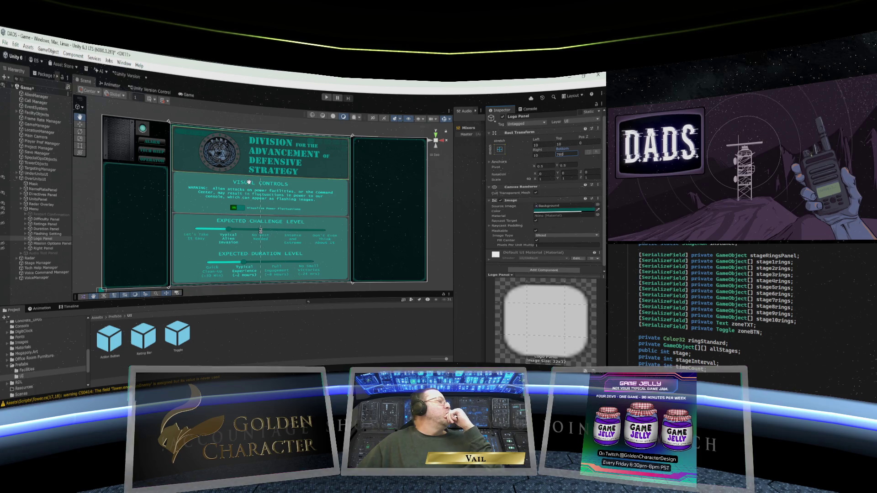
click(42, 191)
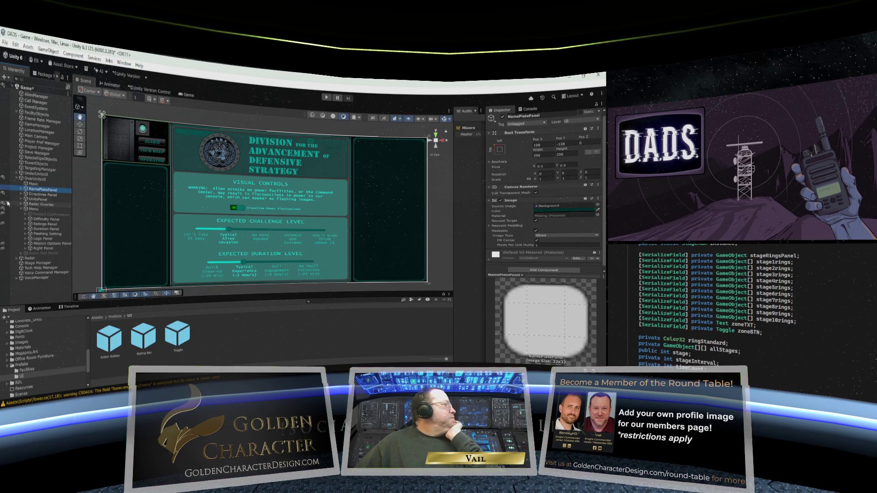
Hide the Flashing Setting, Duration and Difficulty panels in the scene, and show the Ratings Panel.
click(2, 234)
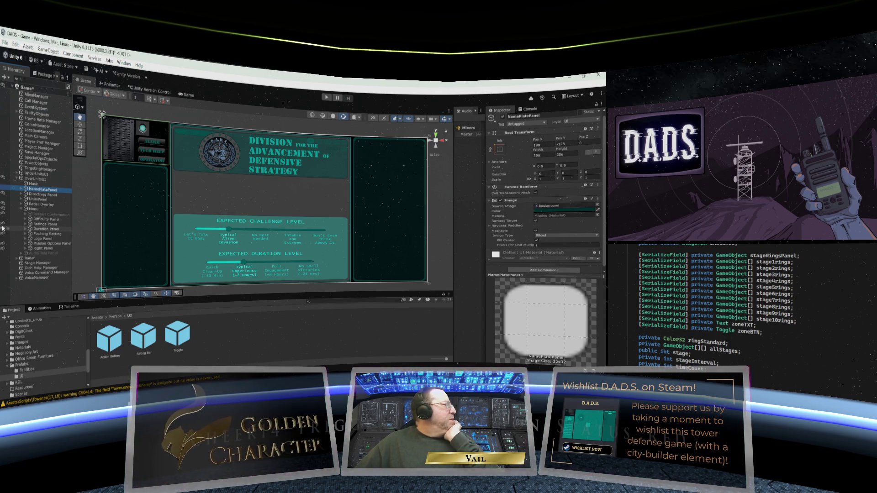
click(3, 223)
click(3, 219)
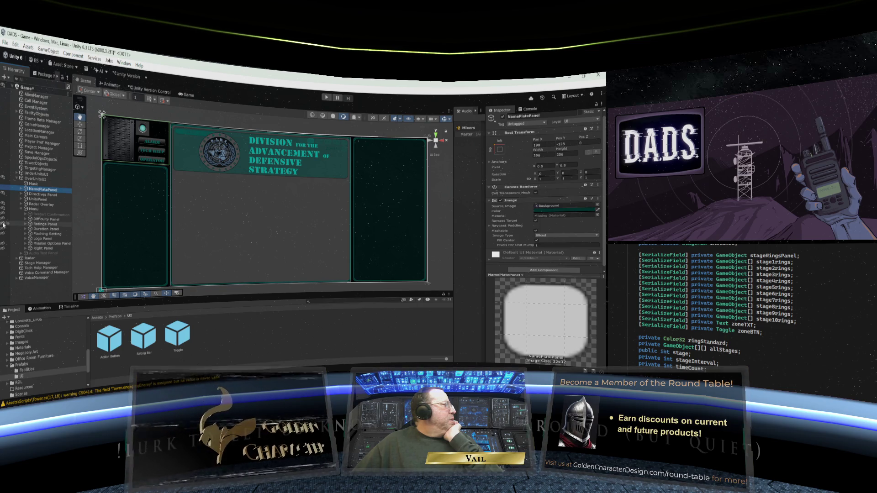
click(3, 224)
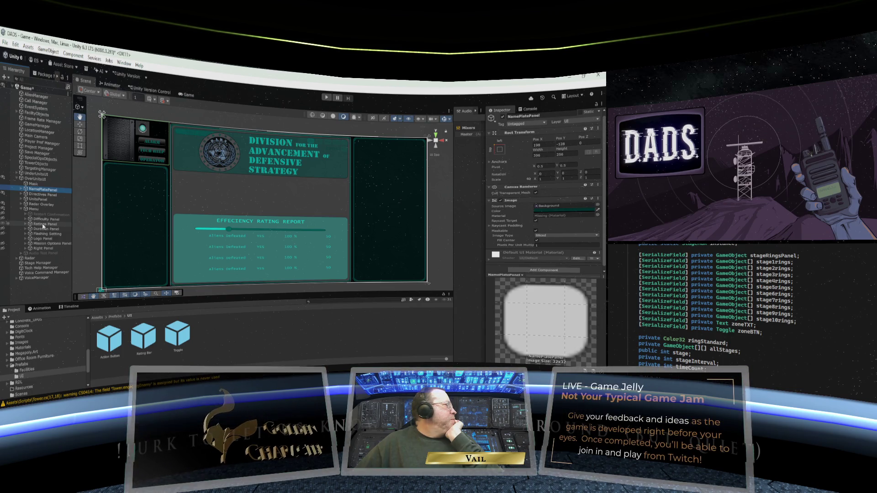
click(43, 234)
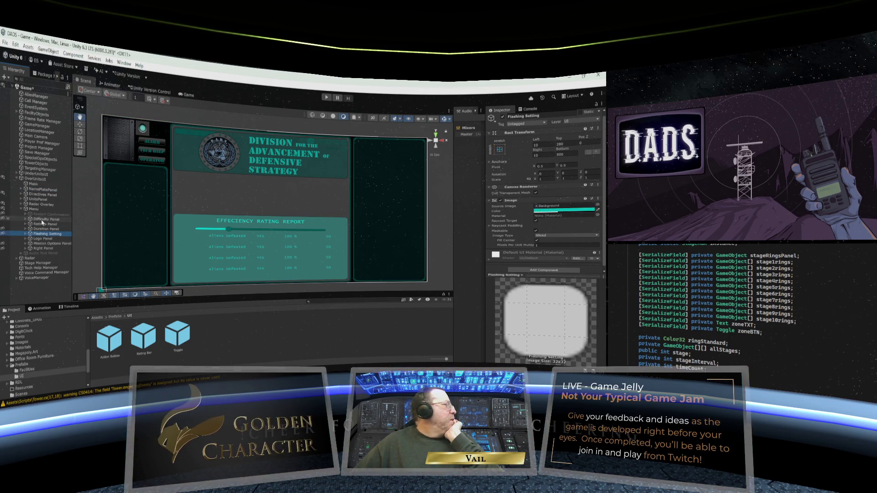
Change the Ratings Panel's Rect Transform Top from 560 to 280.
click(41, 223)
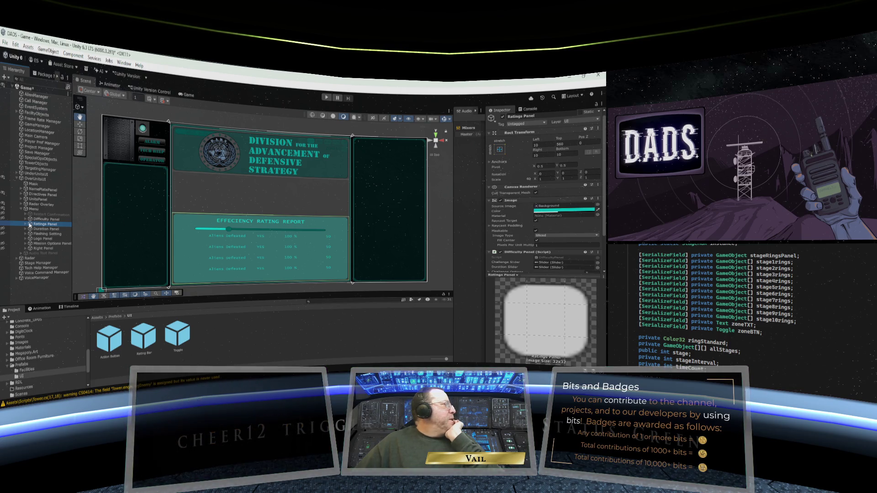
click(534, 144)
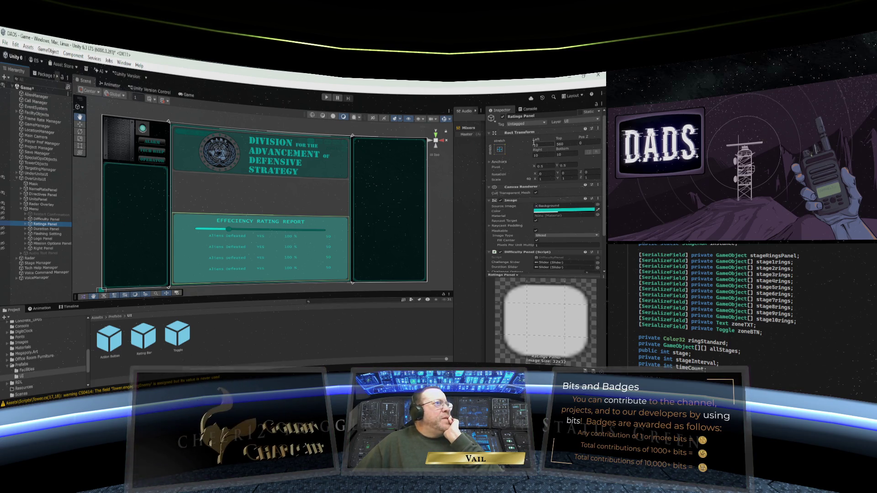
click(557, 144)
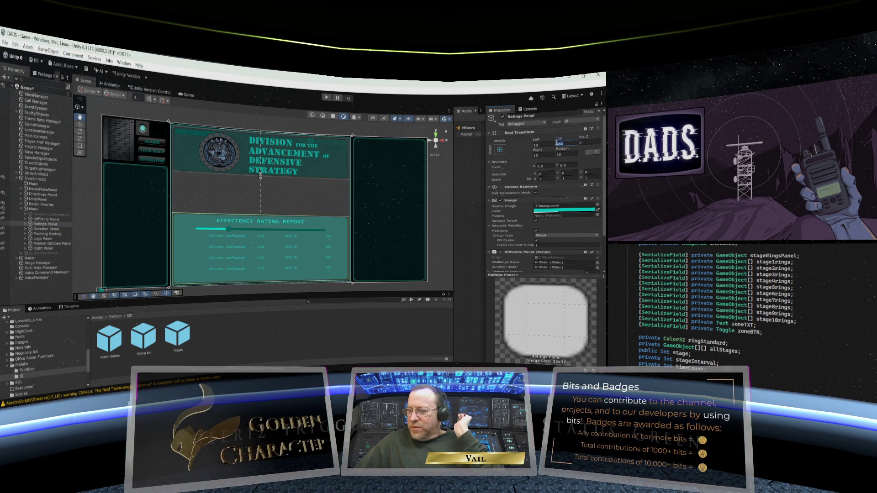
text(280)
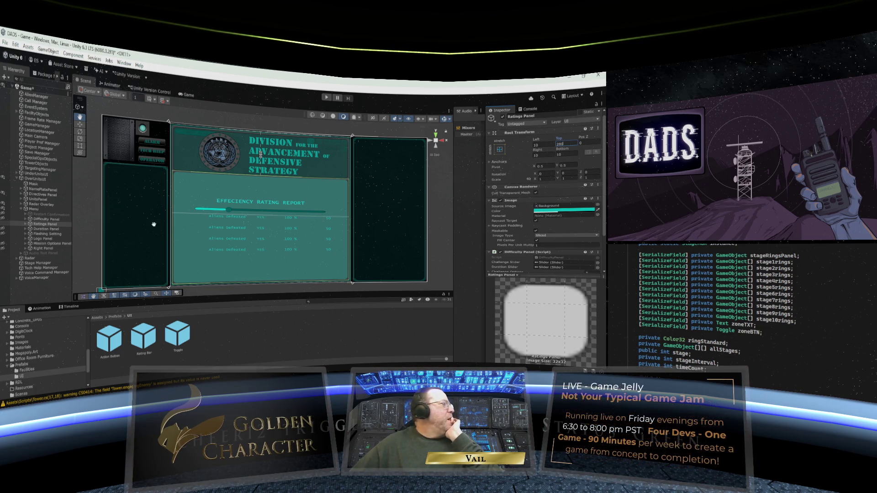
click(25, 225)
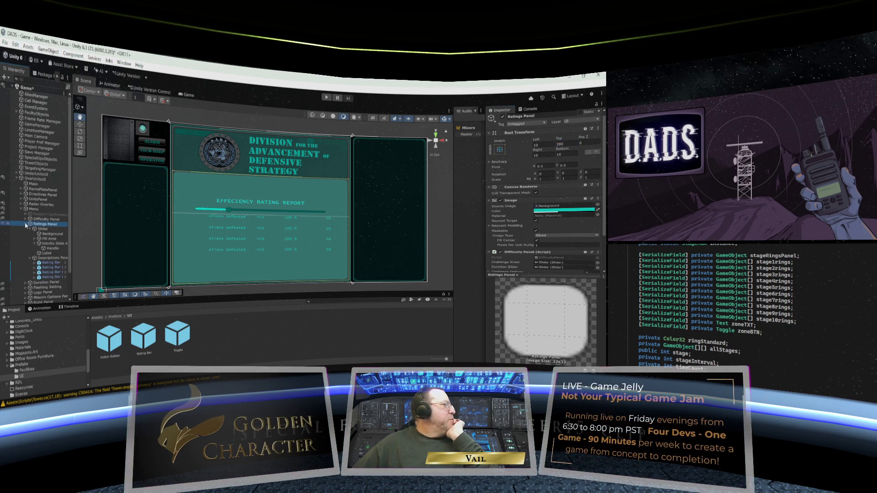
Inspect the Ratings Panel's Slider and its child objects in the Hierarchy.
click(52, 230)
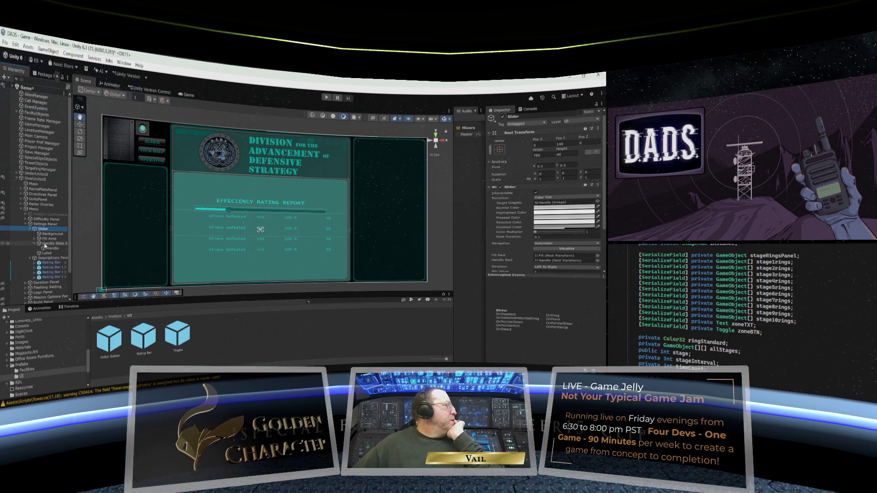
click(46, 253)
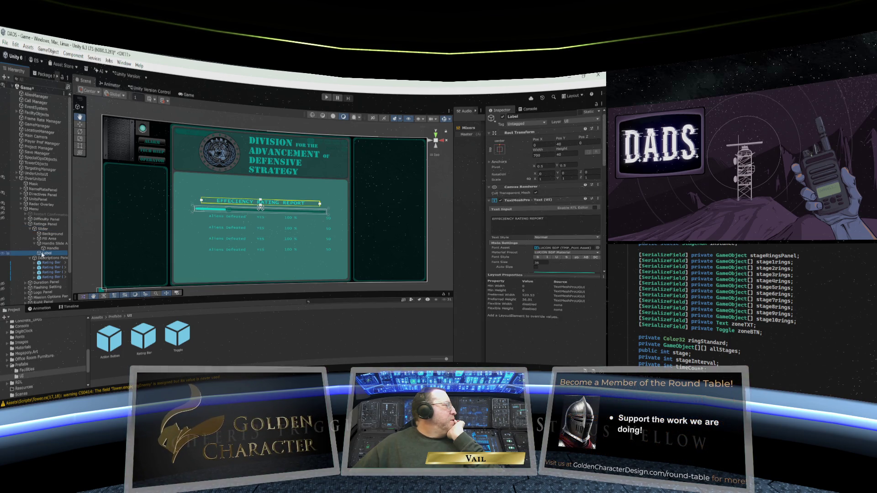
click(41, 229)
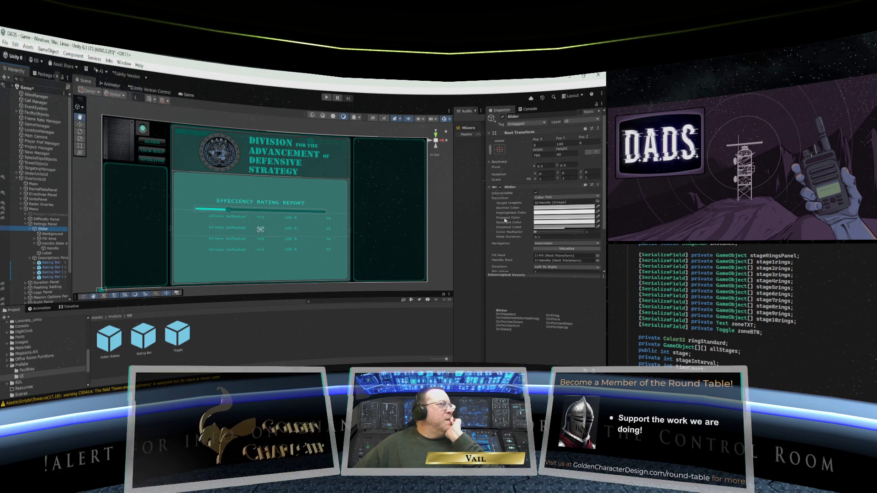
scroll(510, 219, down, 3)
scroll(510, 219, down, 3)
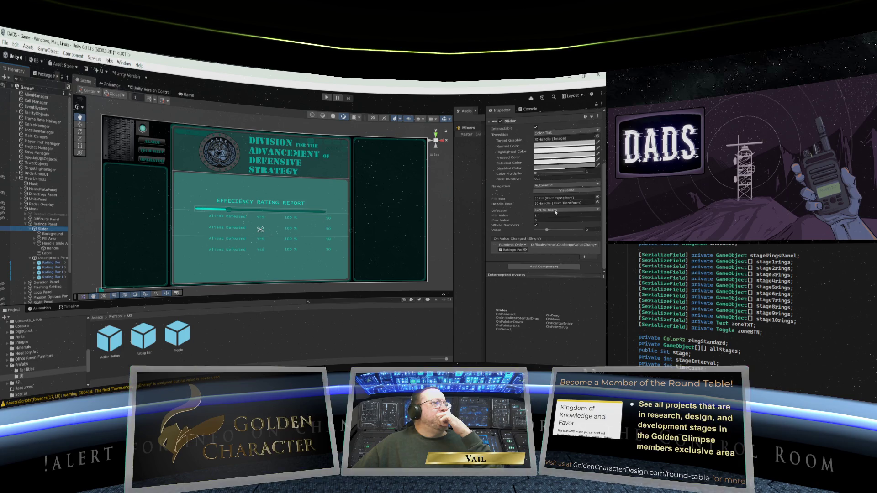
scroll(556, 212, up, 3)
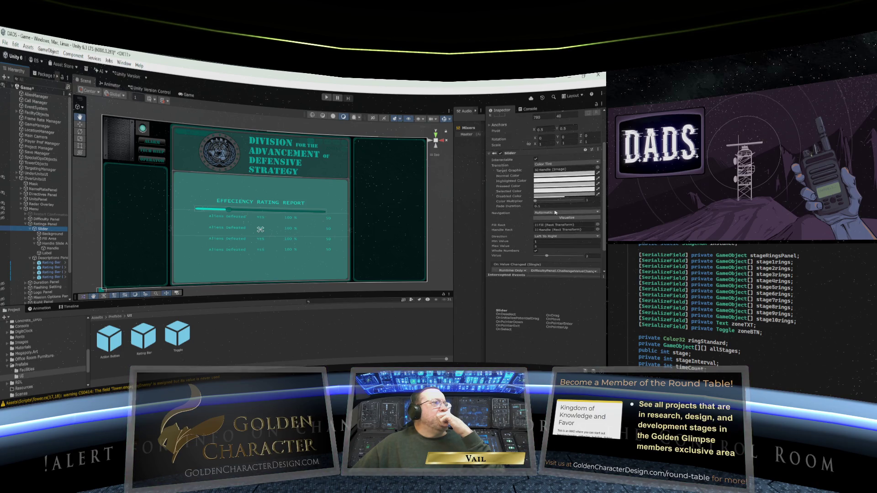
scroll(555, 212, up, 3)
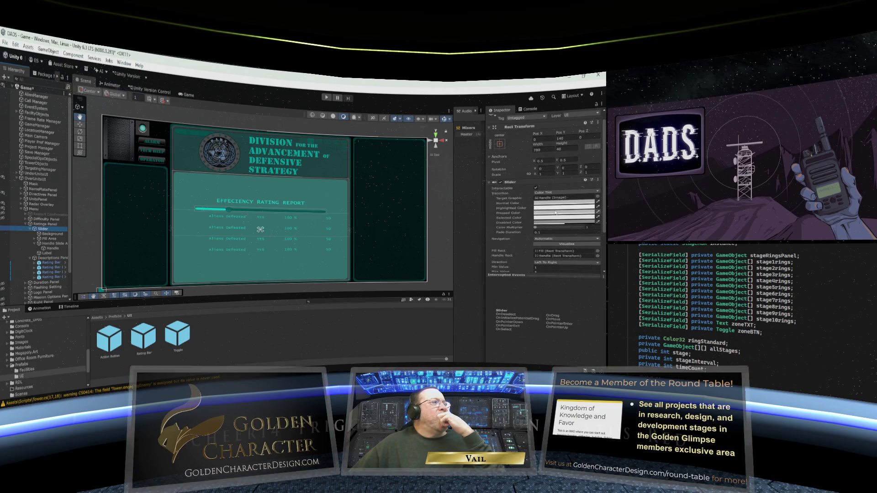
scroll(556, 213, down, 5)
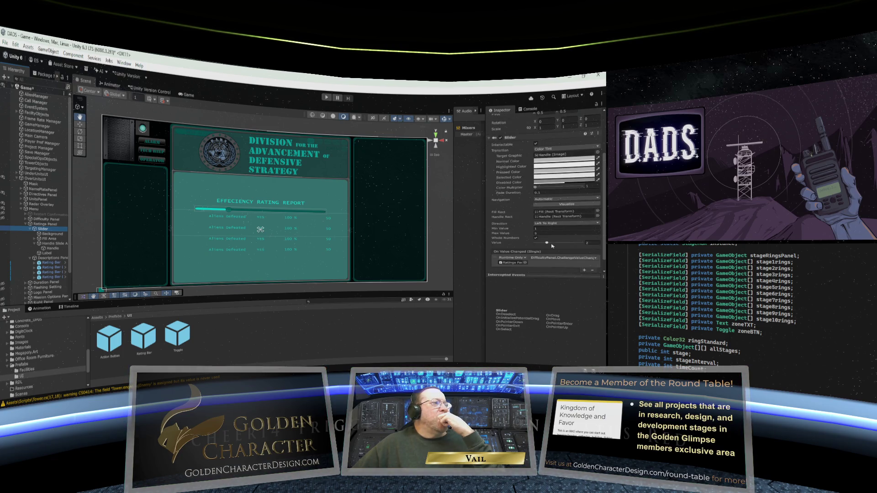
scroll(551, 247, down, 2)
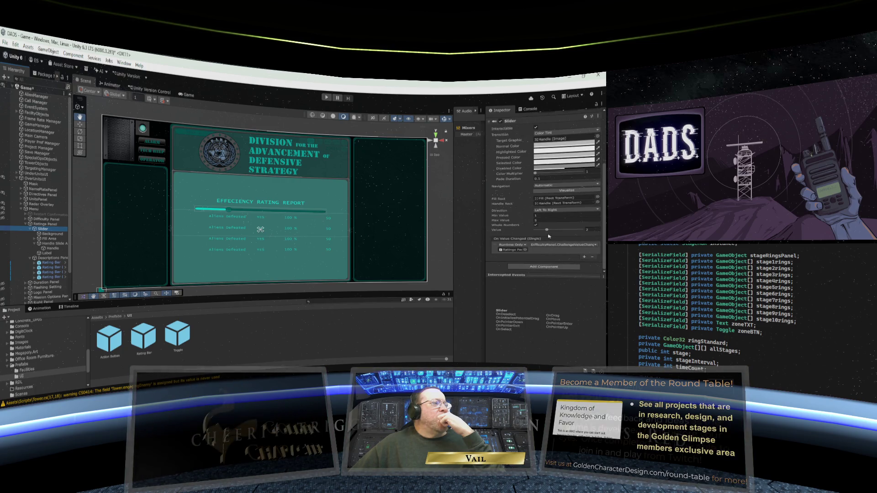
scroll(549, 234, up, 6)
click(29, 230)
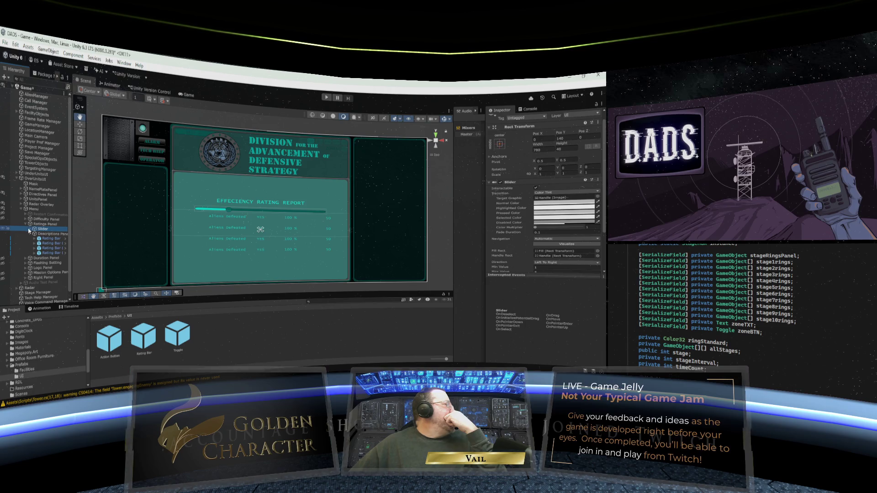
click(29, 230)
Drag the Label into the Ratings Panel and delete the leftover Slider.
click(43, 254)
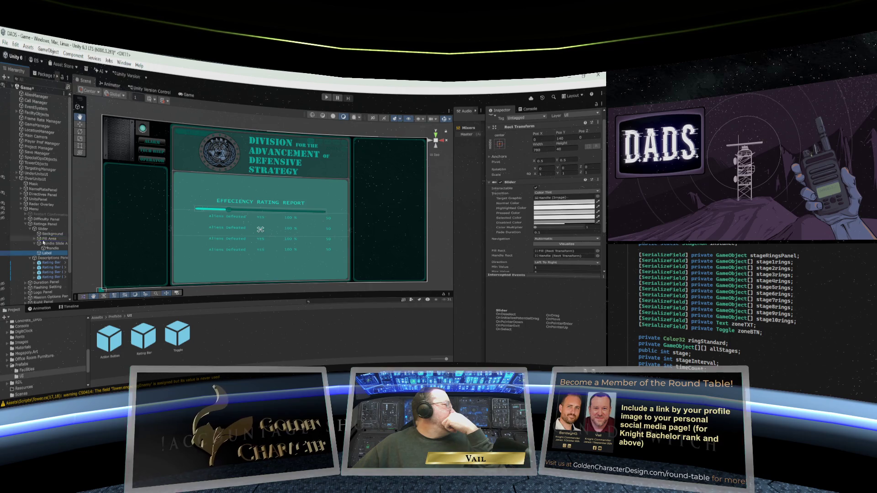
drag(44, 249, 43, 226)
click(40, 234)
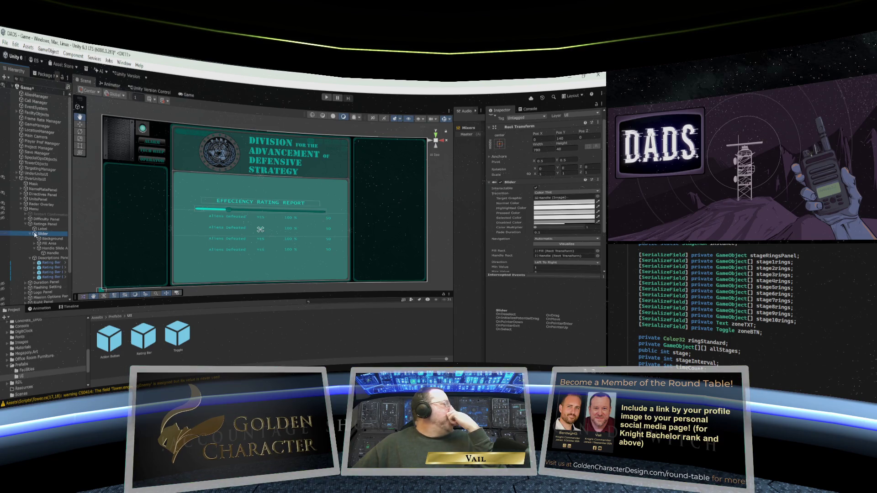
key(Delete)
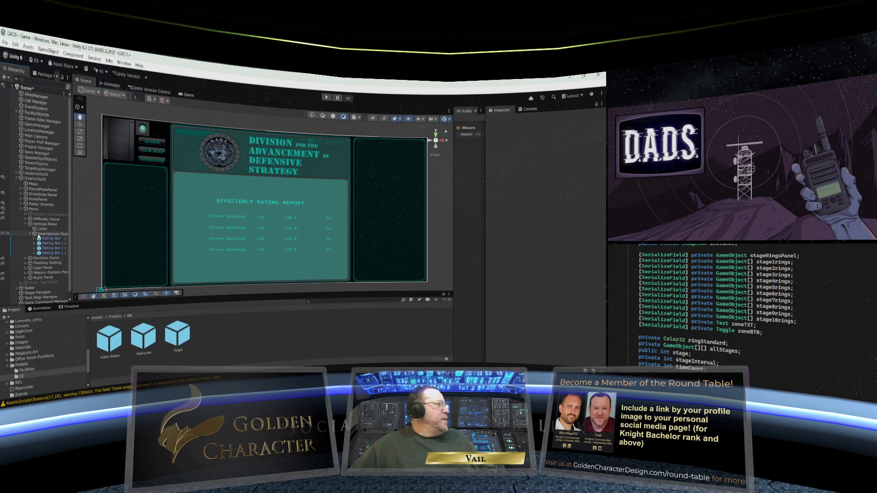
click(41, 230)
Rename the Label object to Header.
right_click(47, 232)
click(68, 169)
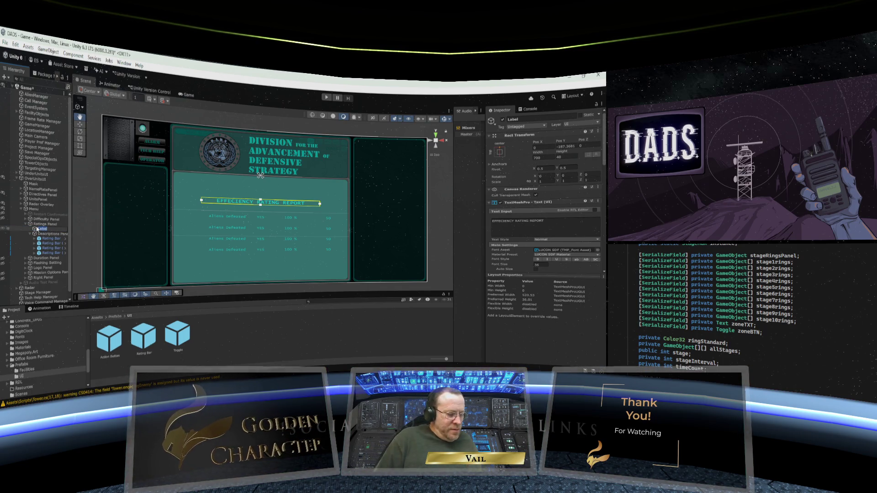
key(BackSpace)
text(er)
key(Return)
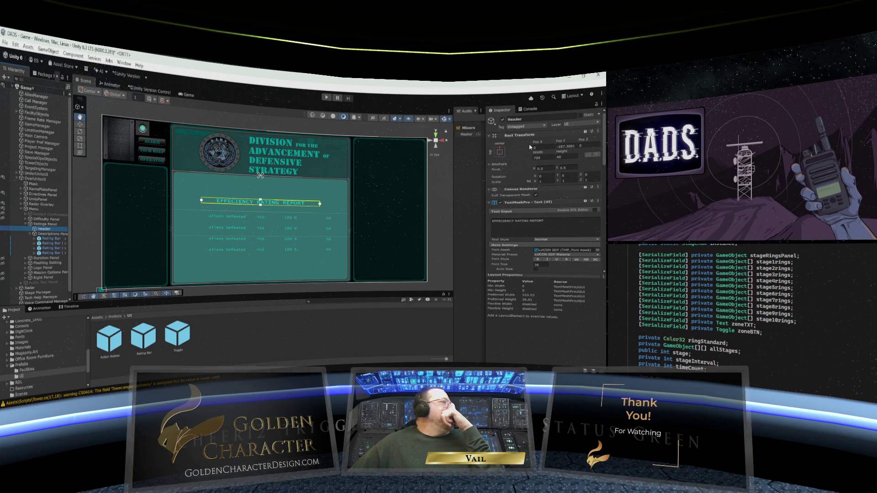
Set the Header's Rect Transform Pos Y to -40.
click(570, 146)
text(-40)
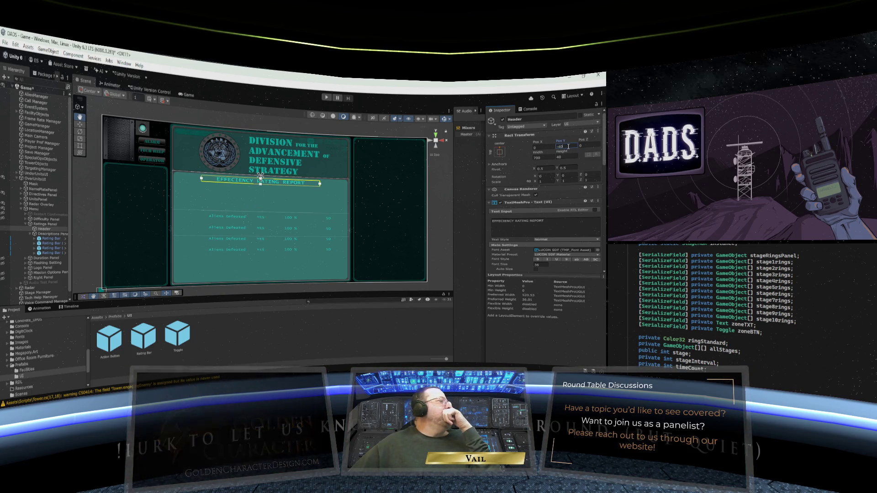
drag(321, 203, 320, 204)
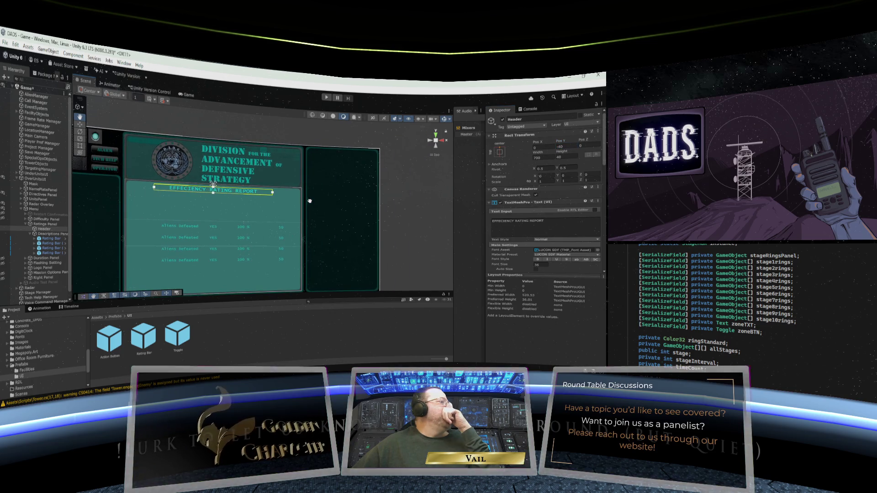
click(42, 235)
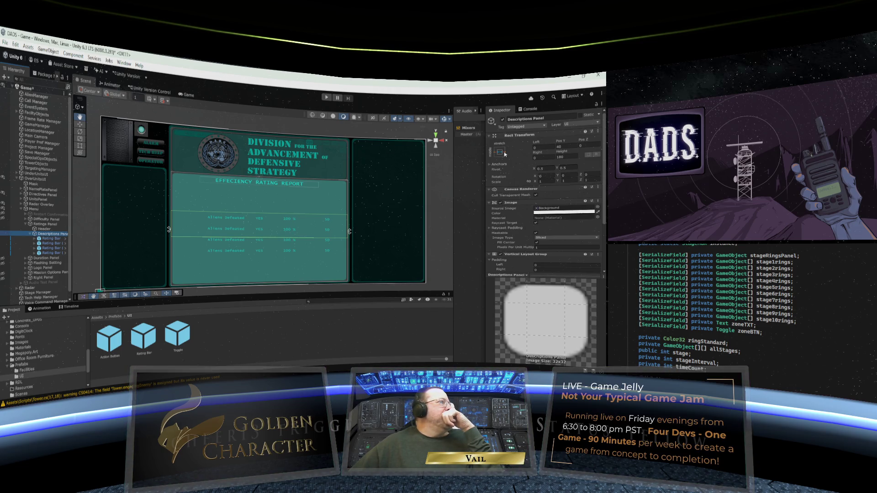
Anchor the Descriptions Panel to stretch-stretch with a Top inset of 82.5.
click(563, 156)
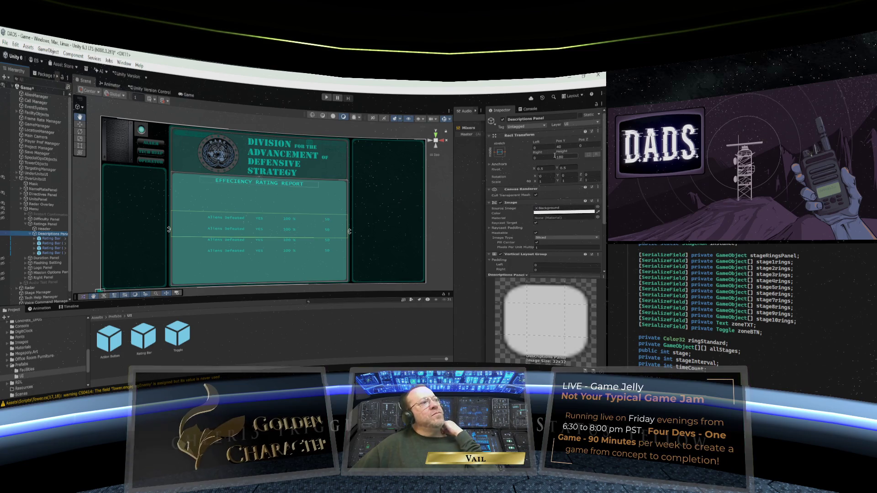
click(501, 153)
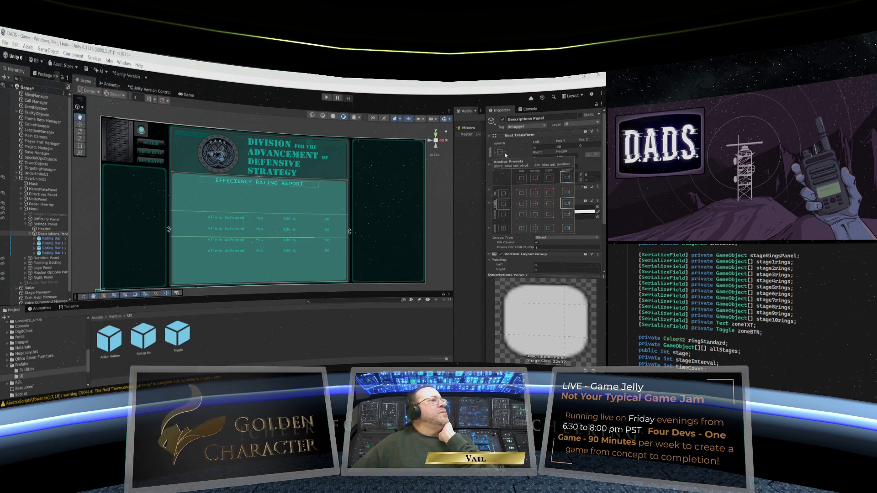
click(568, 228)
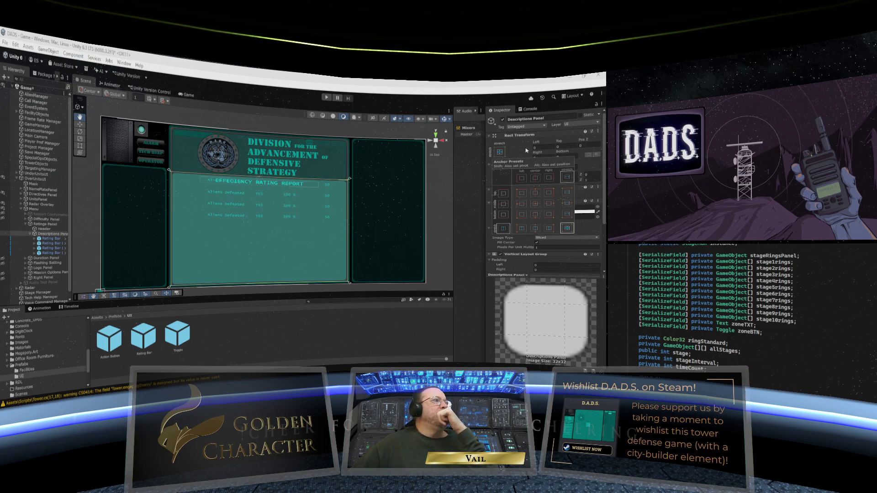
drag(559, 142, 598, 138)
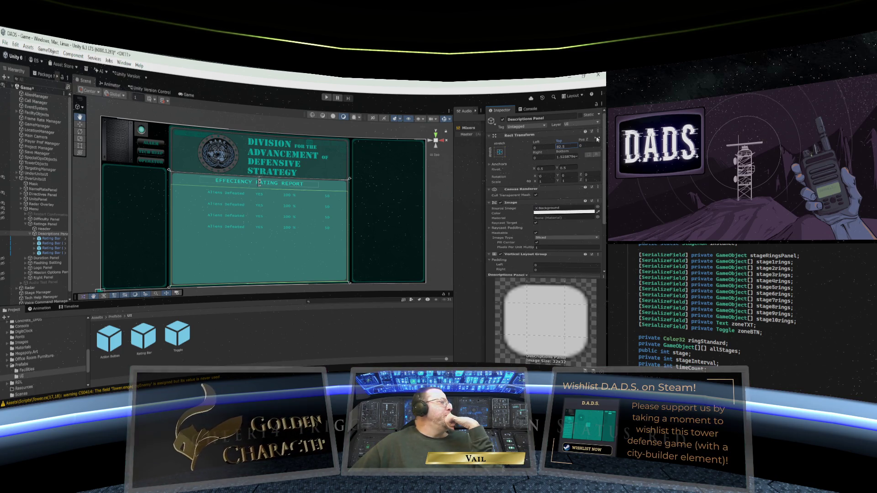
key(Return)
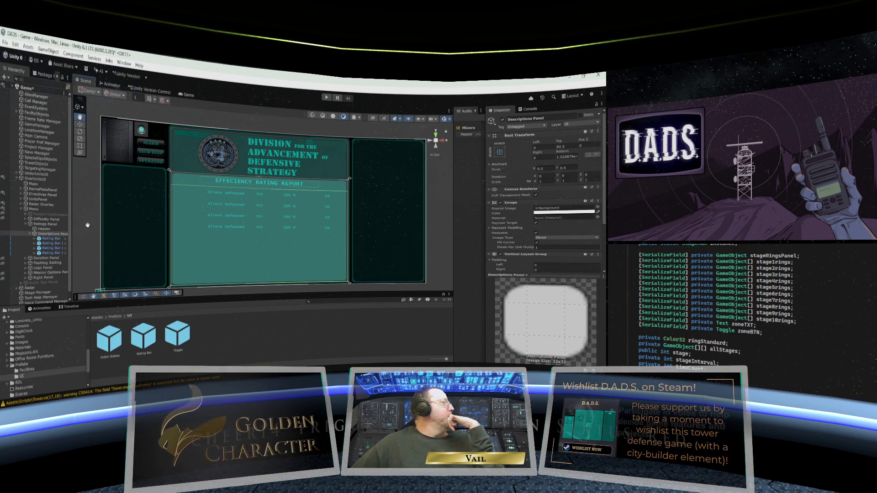
Duplicate the Rating Bar rows to create Rating Bar (4) through Rating Bar (8).
click(47, 239)
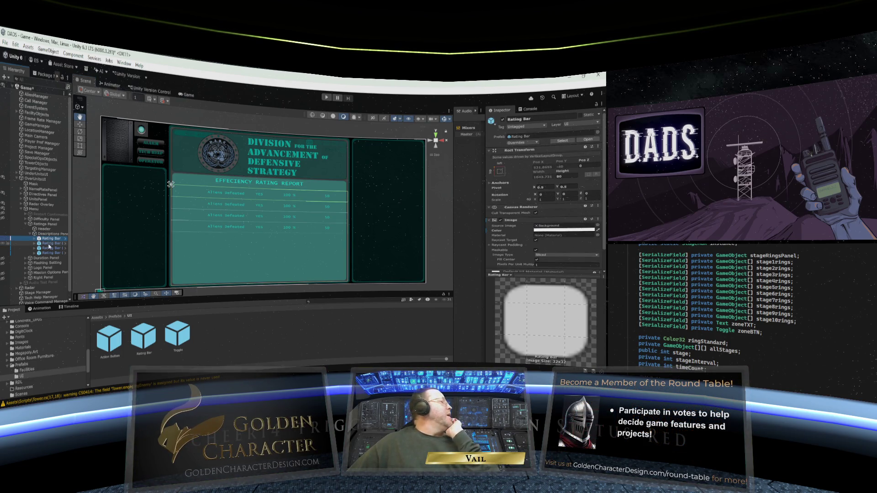
right_click(50, 253)
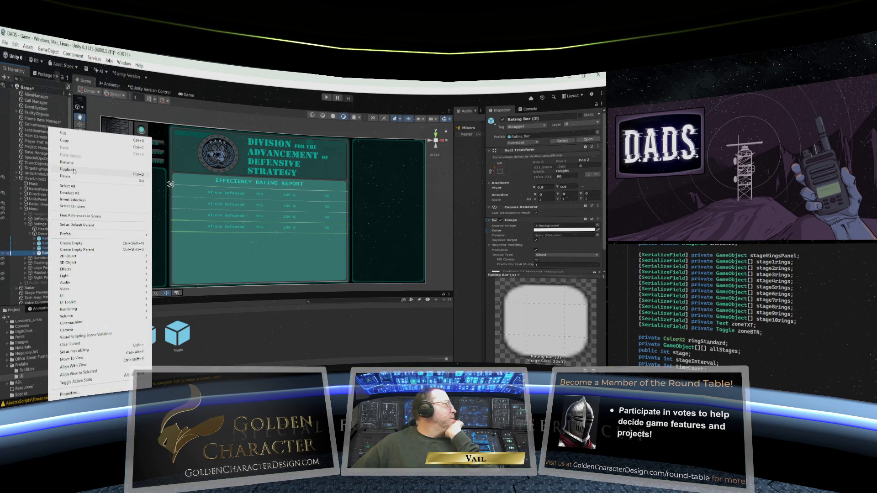
click(72, 169)
right_click(45, 259)
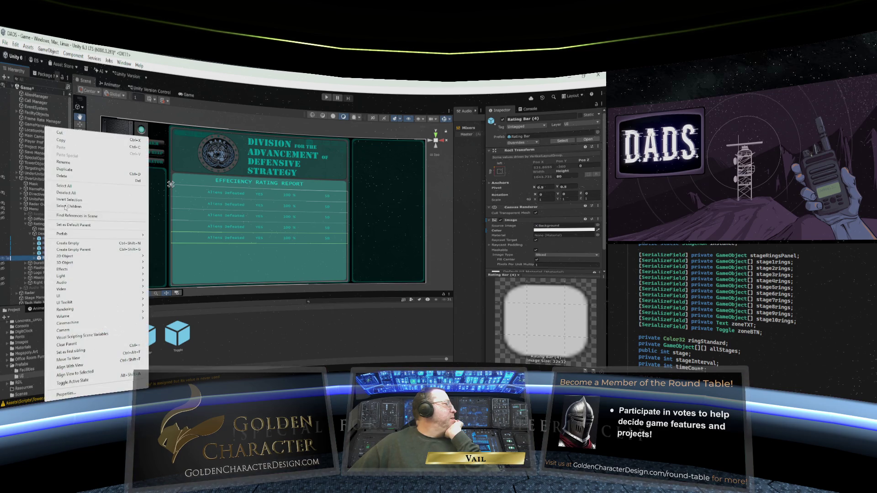
click(72, 173)
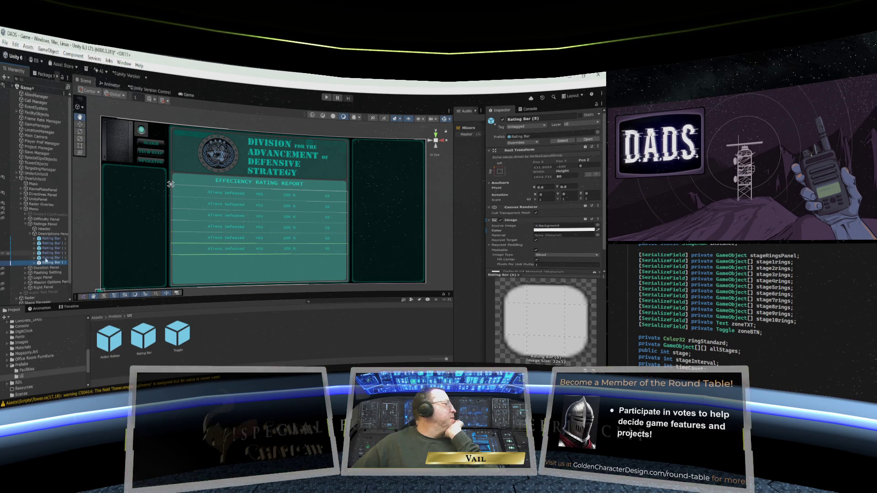
right_click(48, 263)
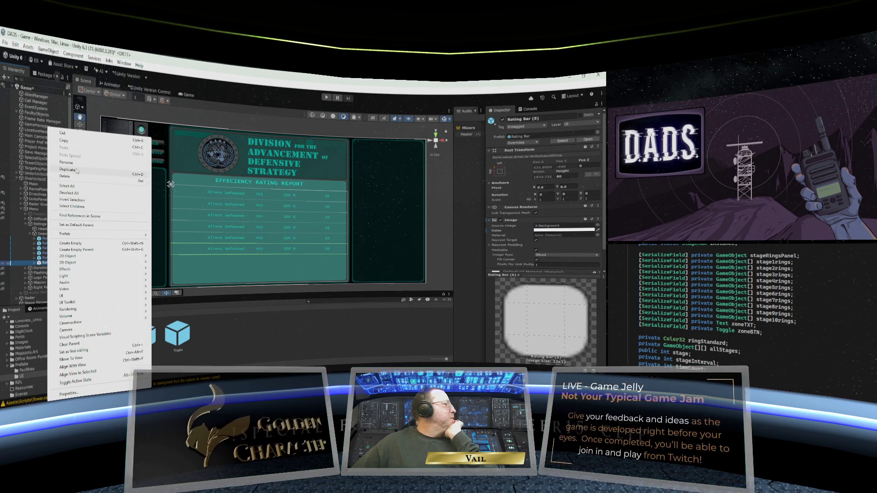
click(77, 171)
right_click(50, 268)
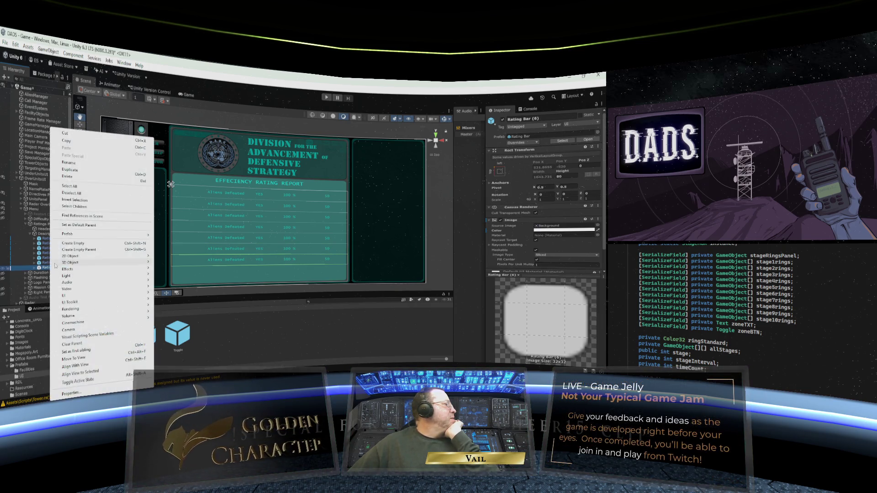
click(77, 170)
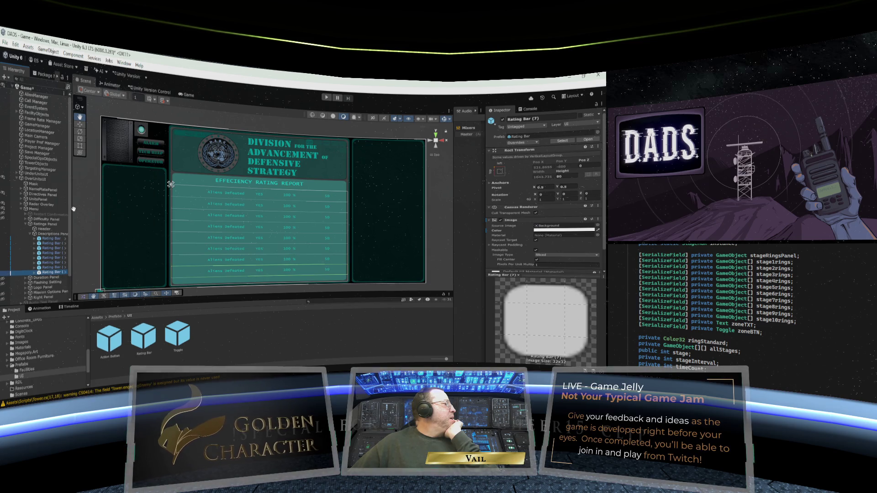
right_click(47, 273)
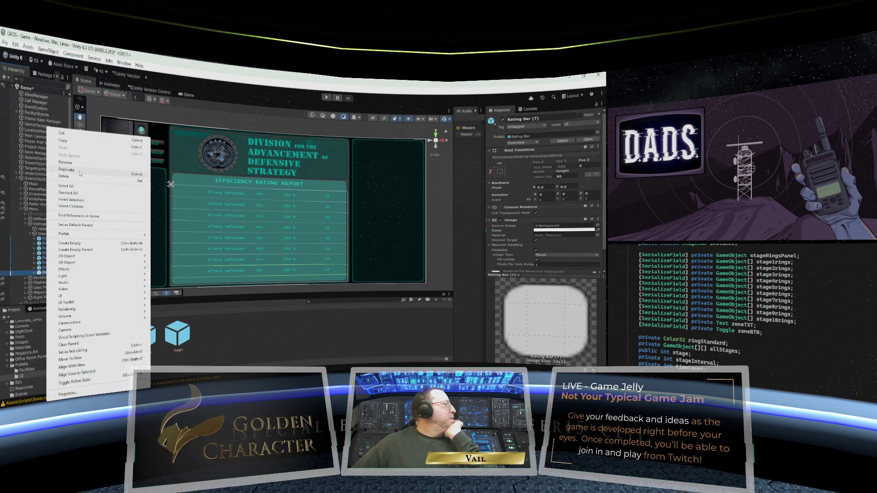
click(79, 172)
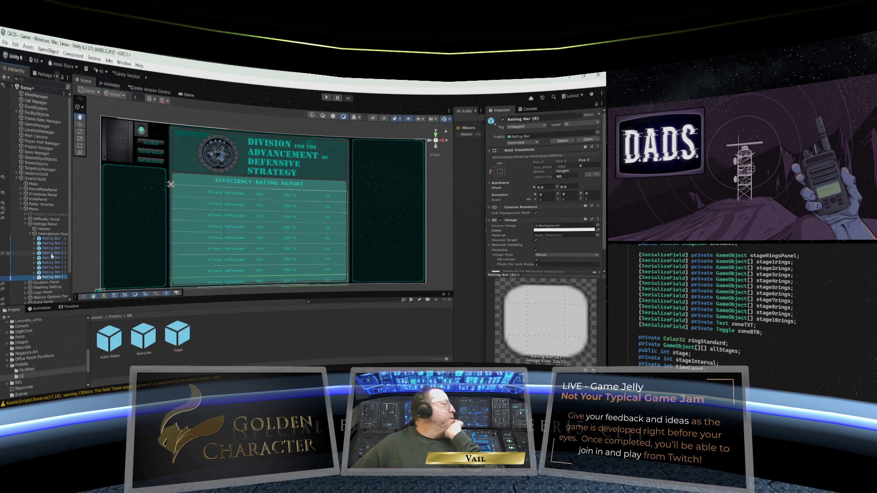
double_click(143, 339)
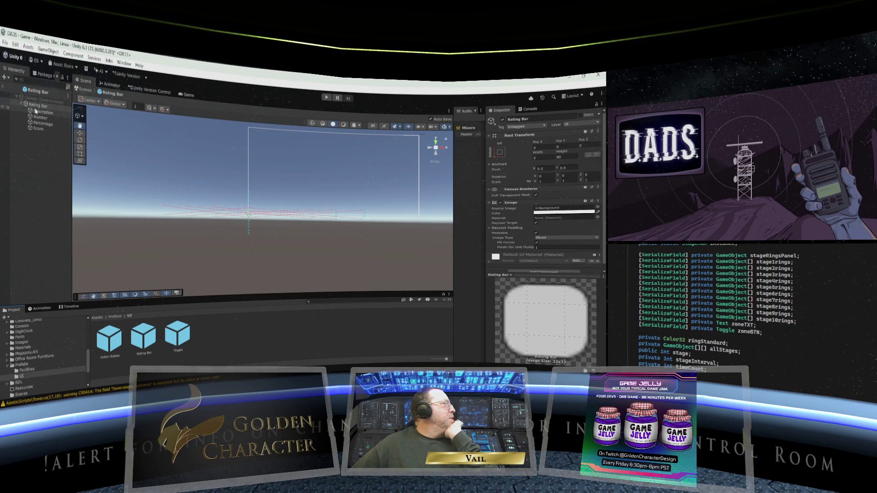
Set the Rating Bar prefab's Height to 60 and return to the scene.
click(563, 157)
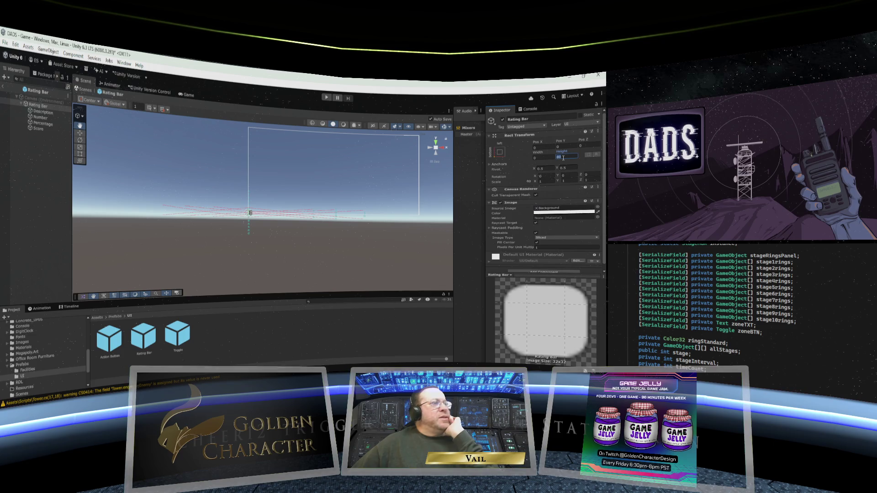
text(60)
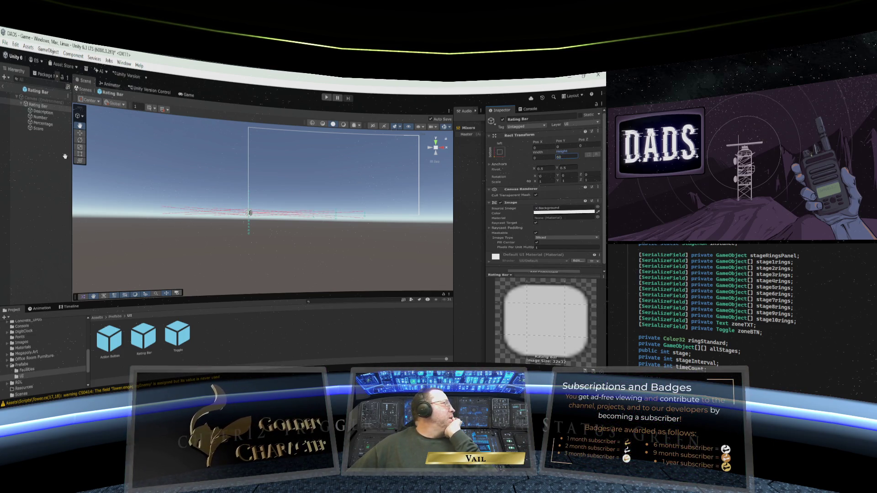
click(3, 85)
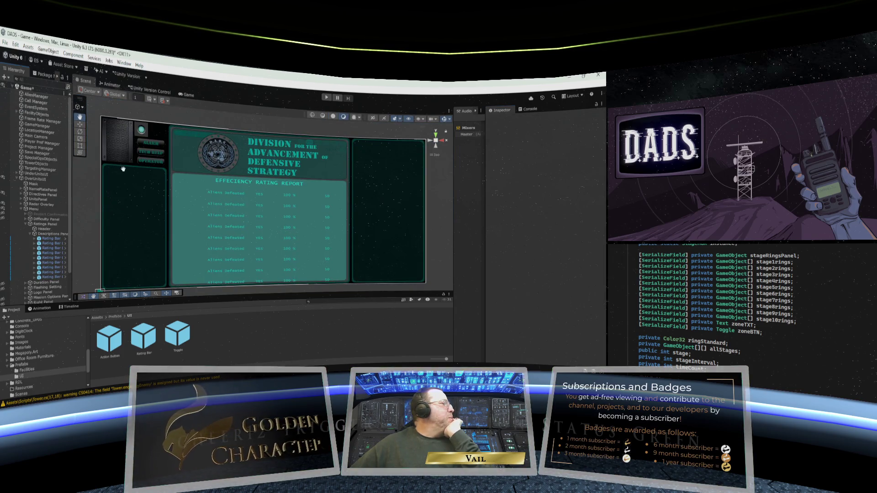
Enable Control Child Size Height in the Descriptions Panel's Vertical Layout Group.
click(50, 238)
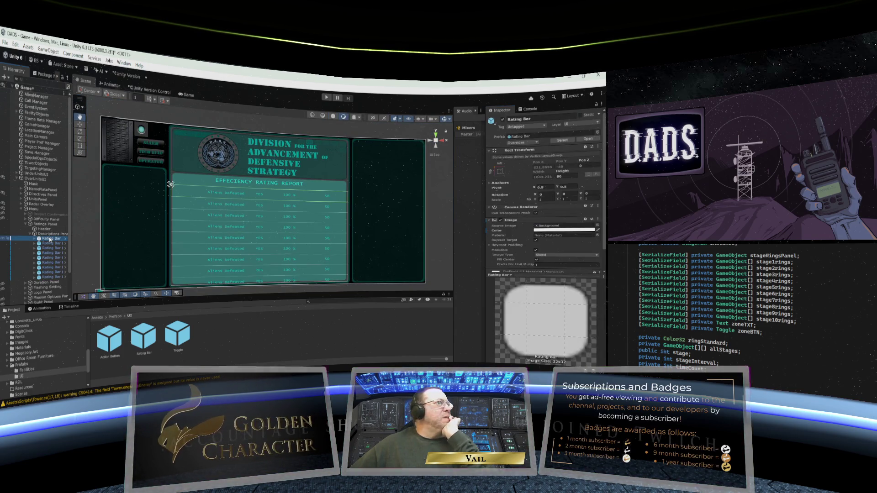
click(51, 243)
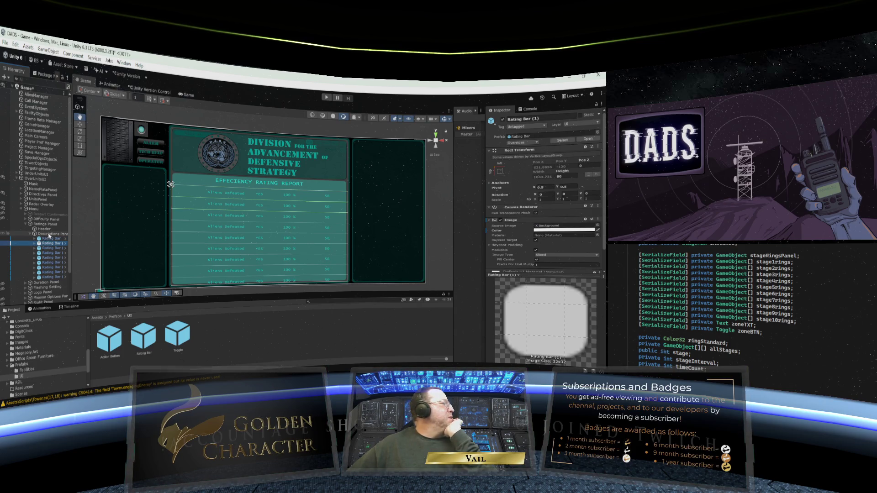
click(49, 234)
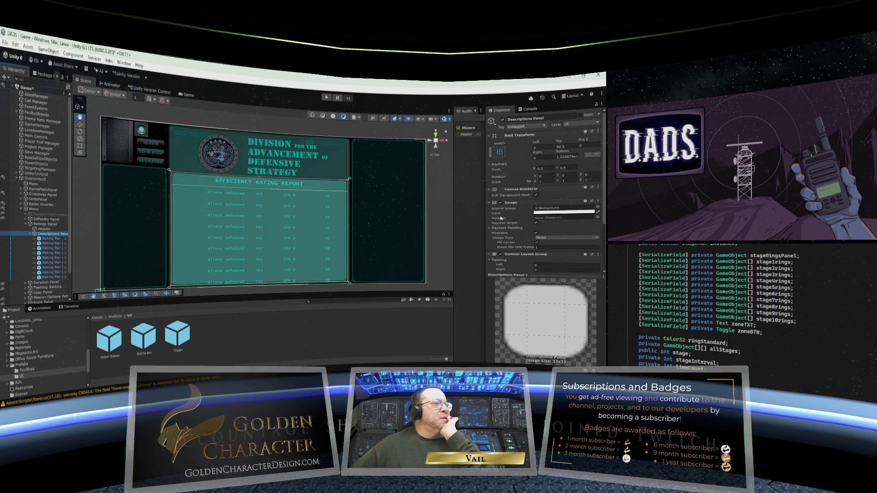
scroll(501, 218, down, 3)
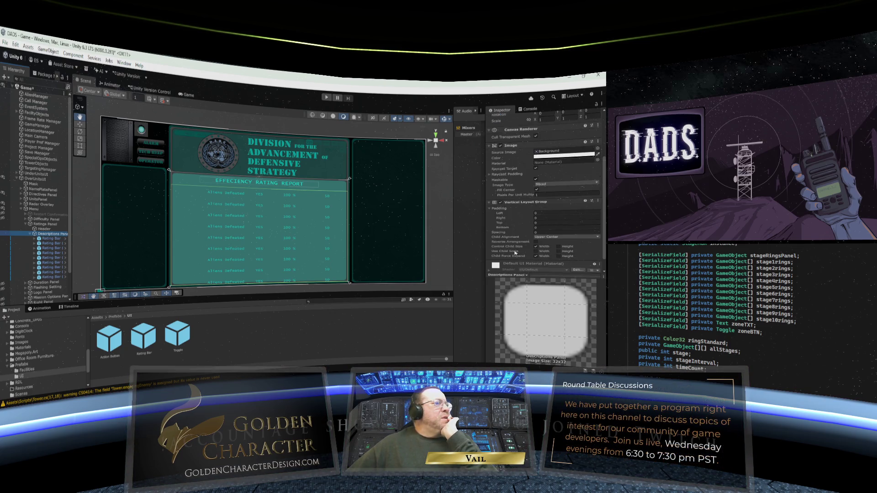
click(559, 257)
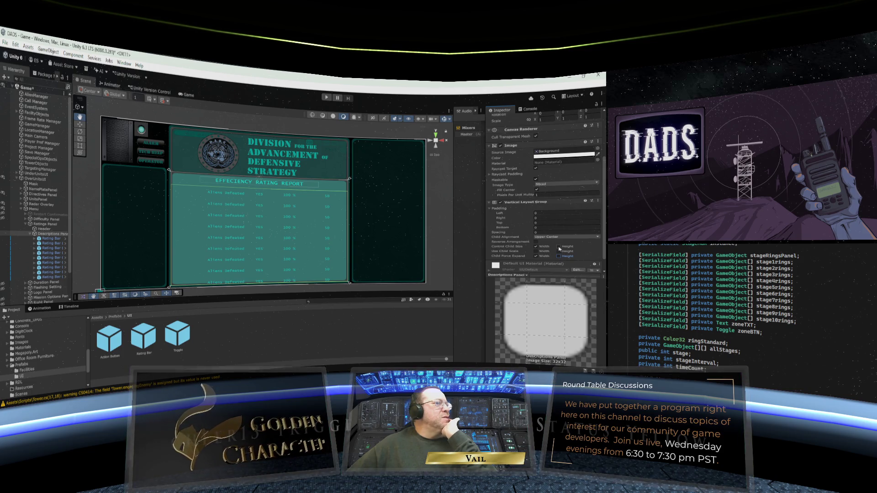
click(559, 247)
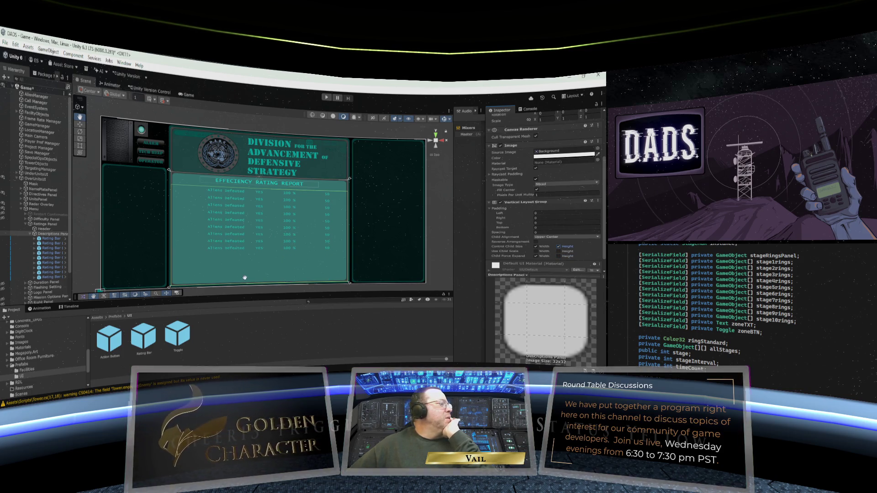
scroll(247, 265, up, 2)
scroll(247, 265, down, 1)
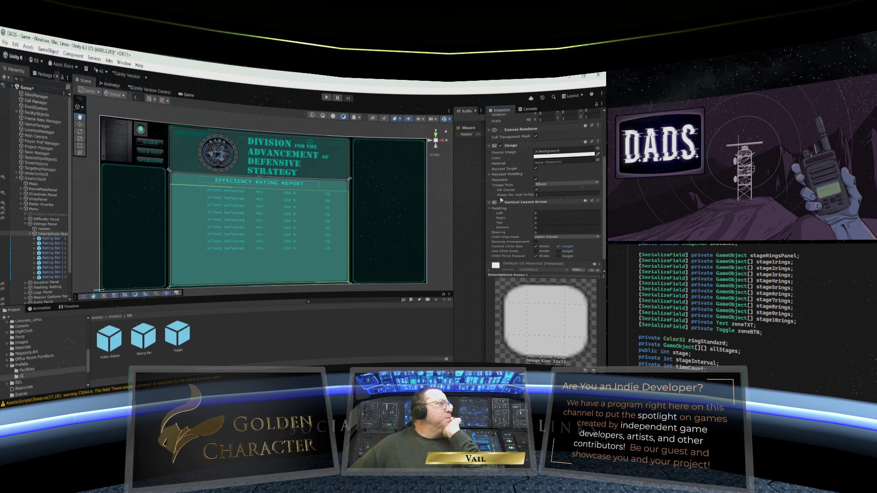
scroll(501, 200, up, 3)
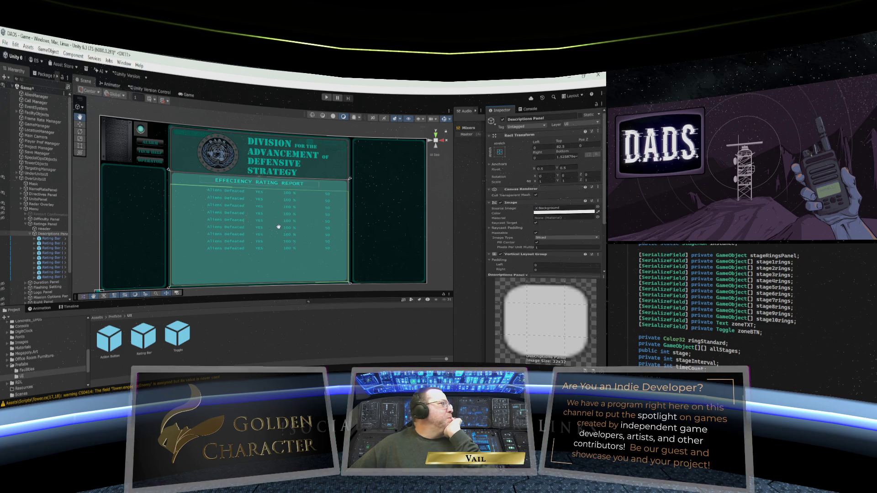
Turn off the Descriptions Panel layout's control over the rating rows' height.
click(52, 239)
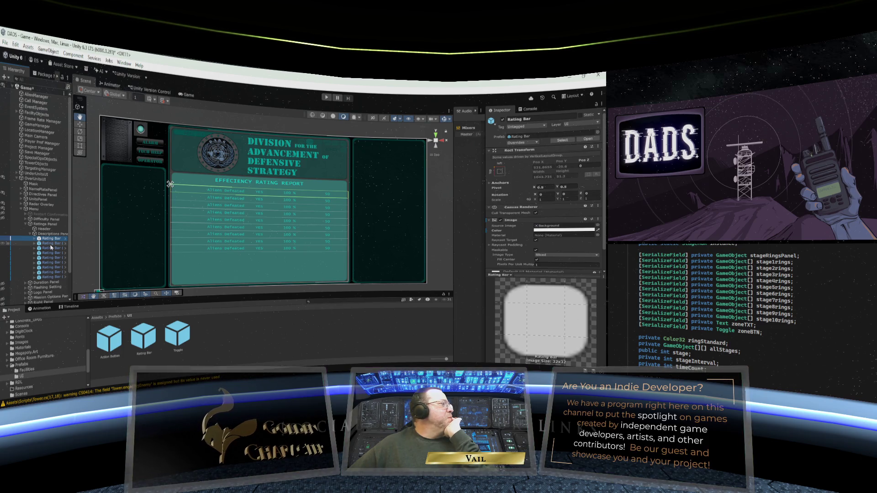
scroll(52, 237, down, 3)
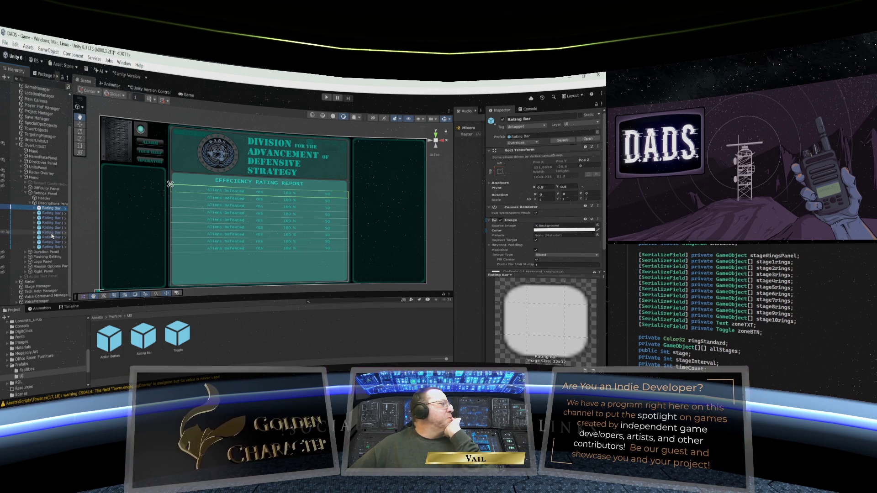
scroll(534, 228, down, 2)
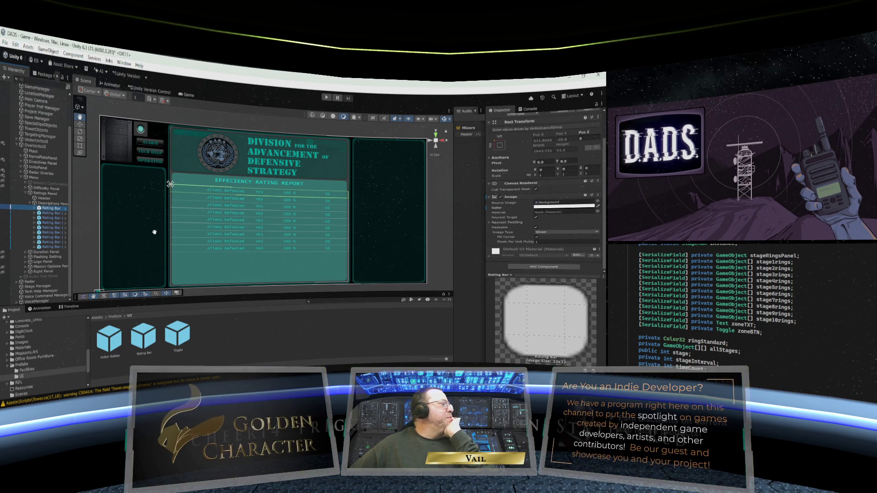
click(278, 230)
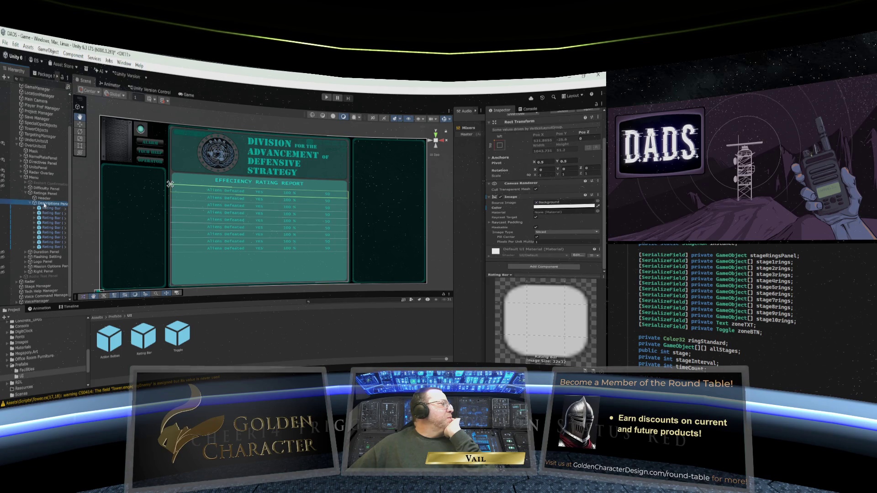
scroll(496, 257, down, 3)
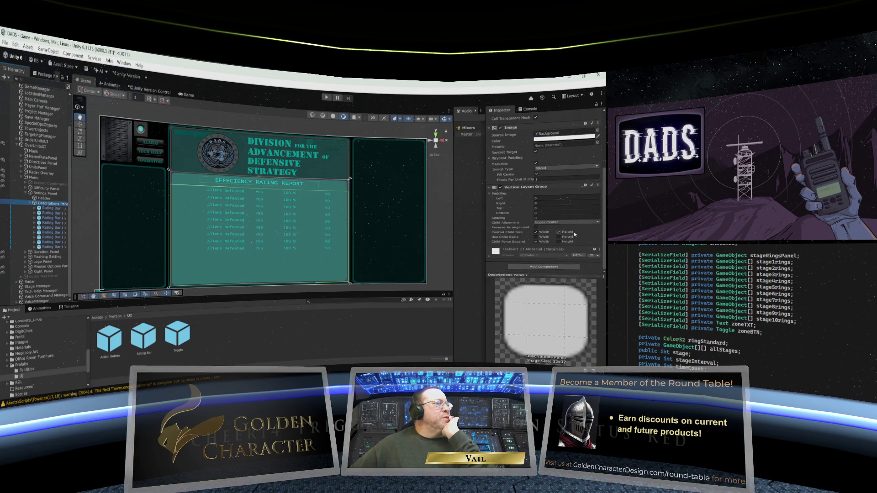
click(558, 232)
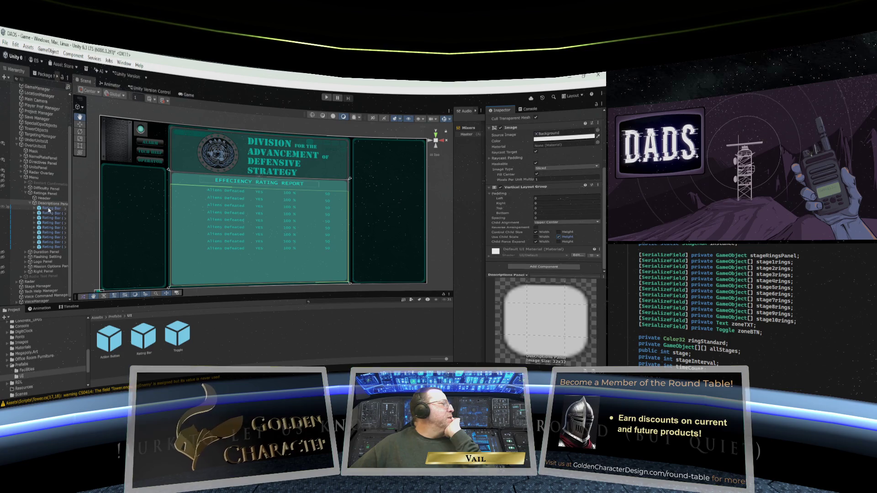
Select all nine Rating Bar rows and set their Height to 60.
double_click(143, 334)
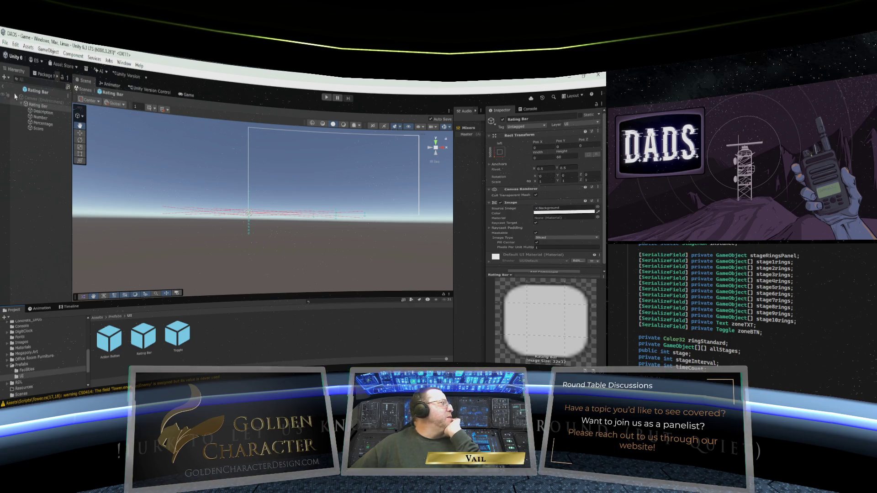
click(3, 86)
click(50, 208)
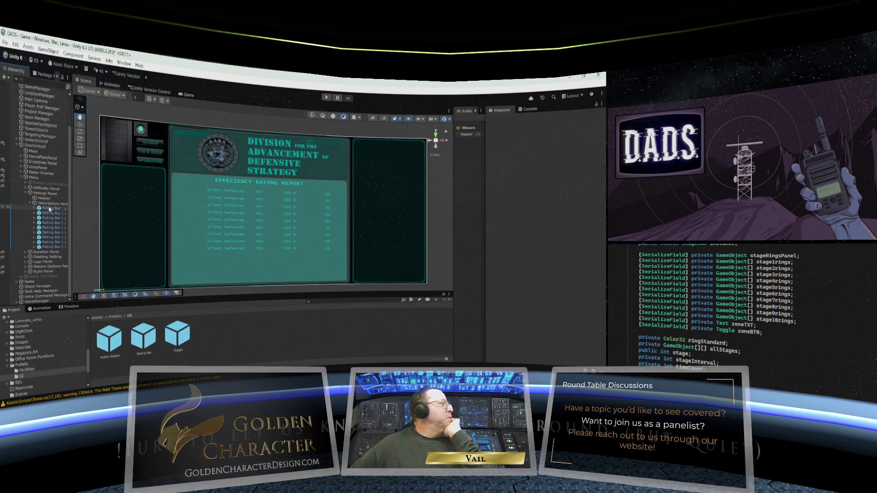
shift+click(46, 247)
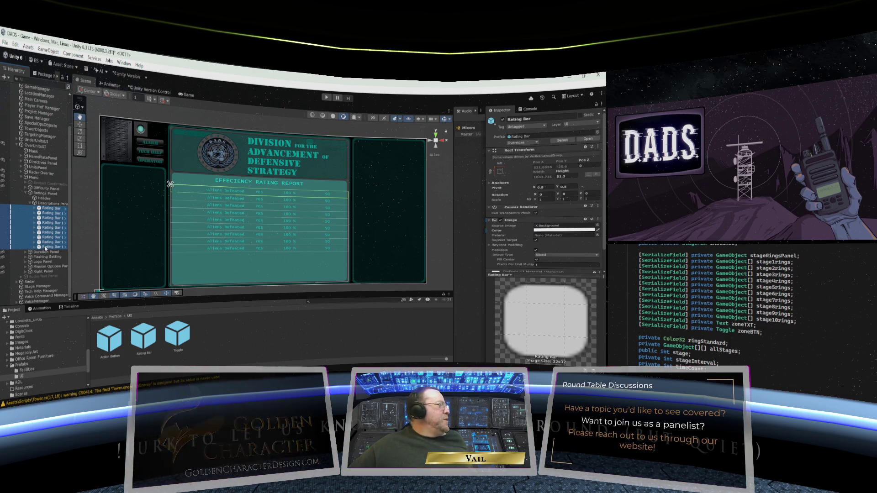
click(568, 176)
text(60)
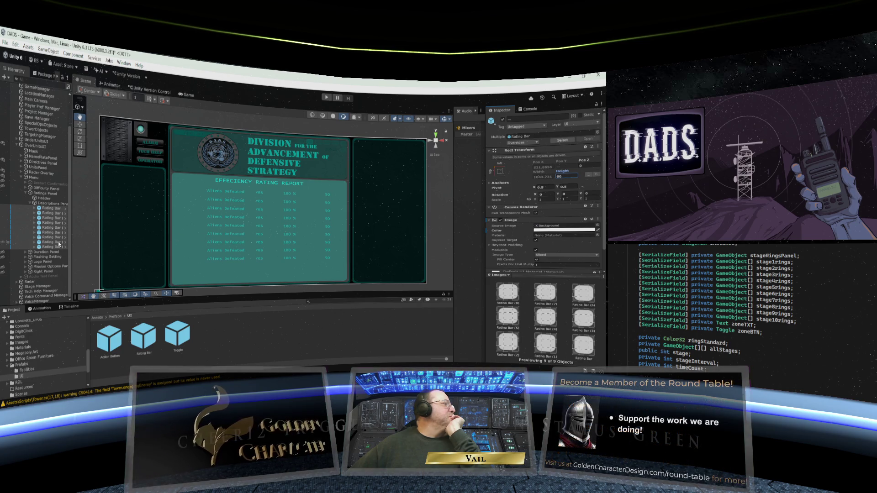
click(46, 213)
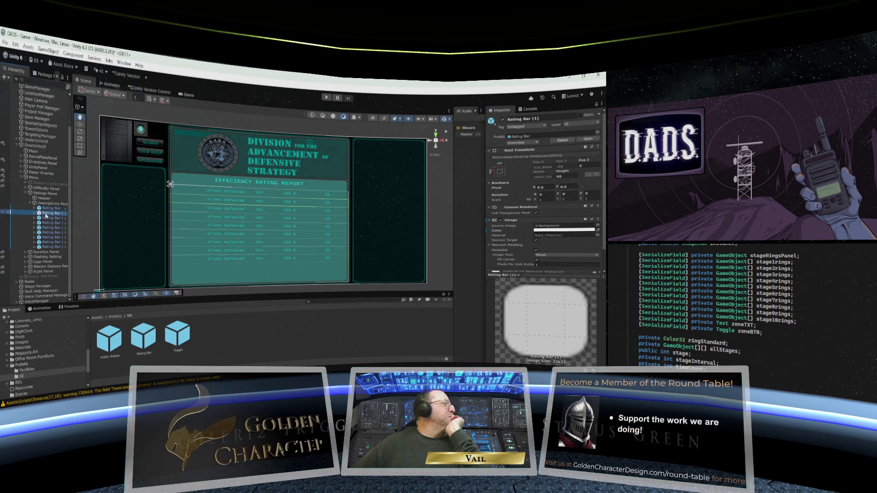
Change the second row's description to 'Difficulty Setting' and its number from YES to 2.
click(34, 214)
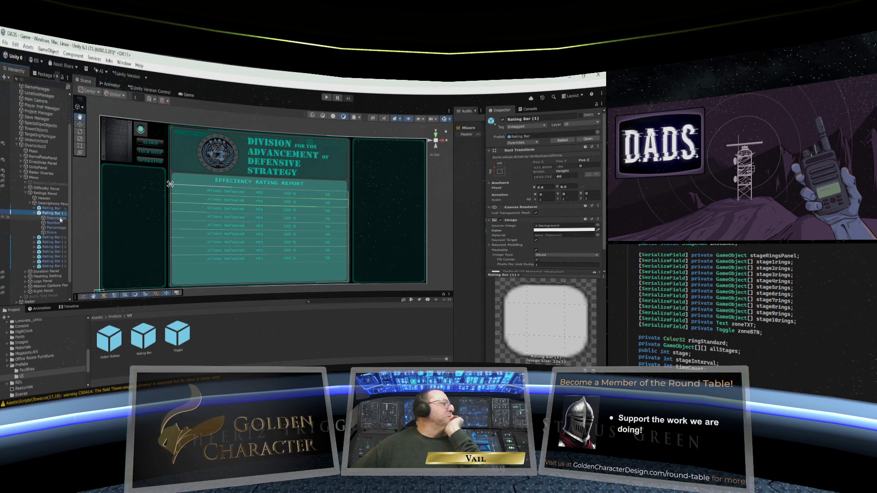
click(55, 218)
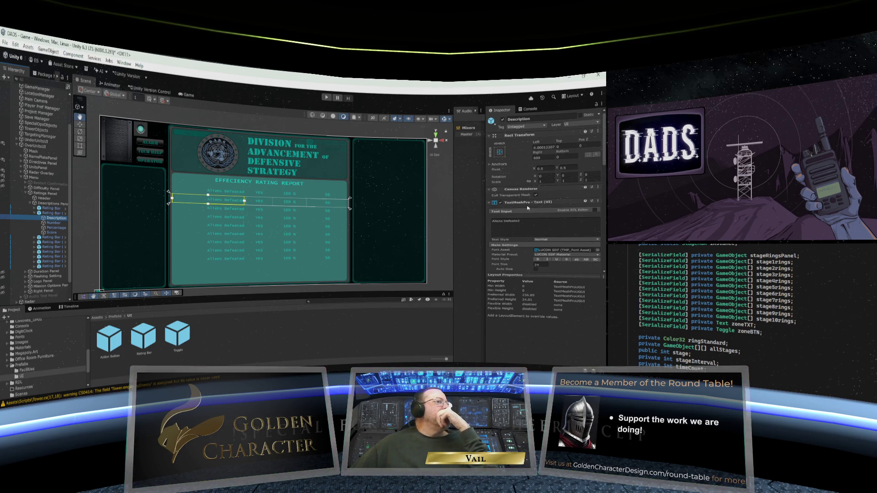
triple_click(527, 221)
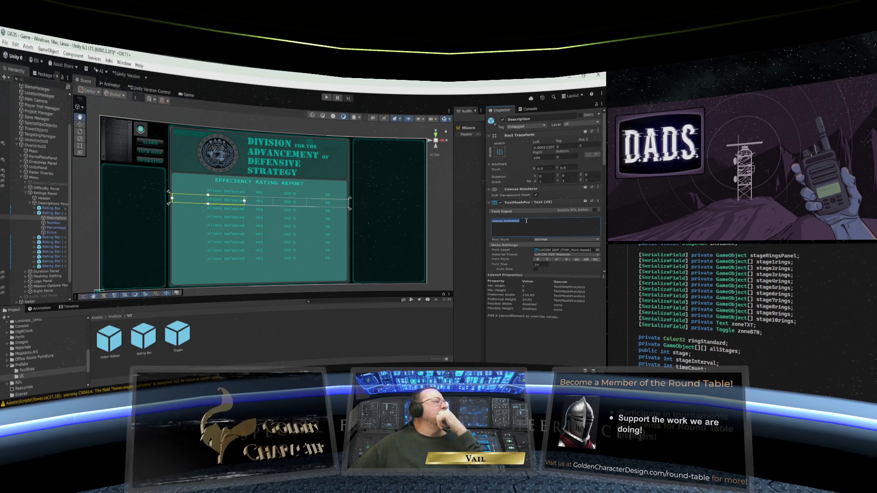
text(Difficulty Setting)
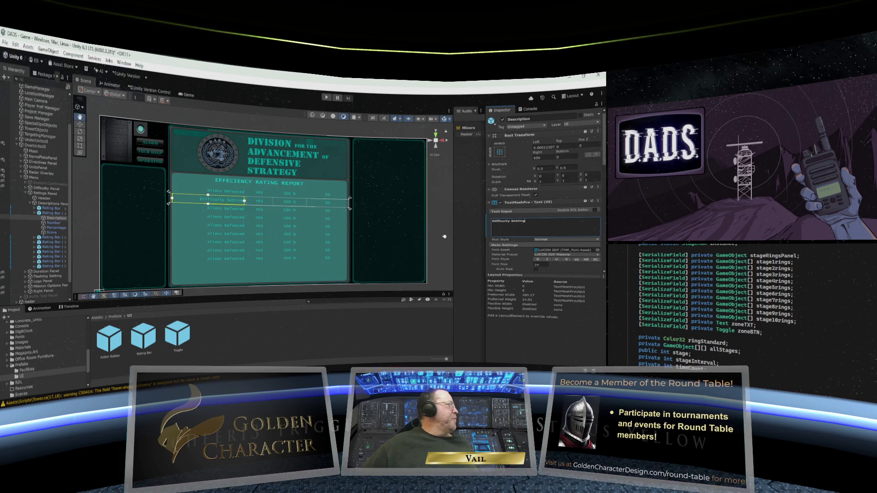
click(54, 223)
drag(502, 221, 489, 224)
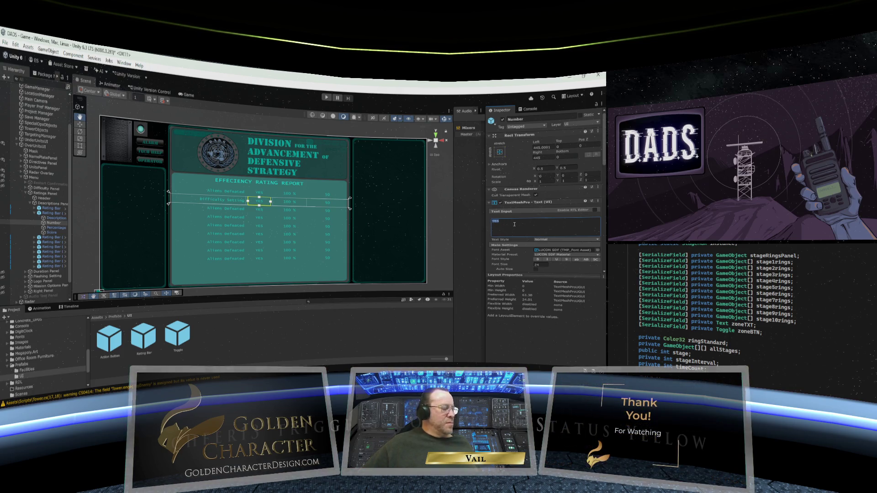
text(2)
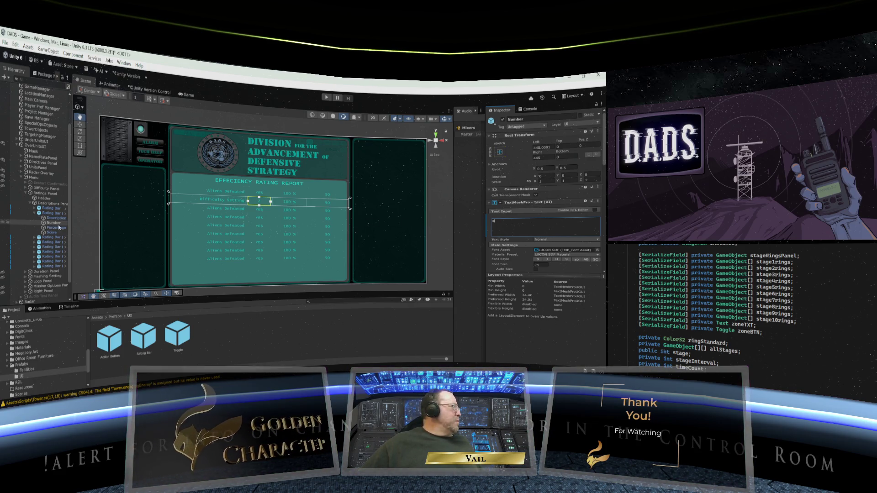
click(51, 228)
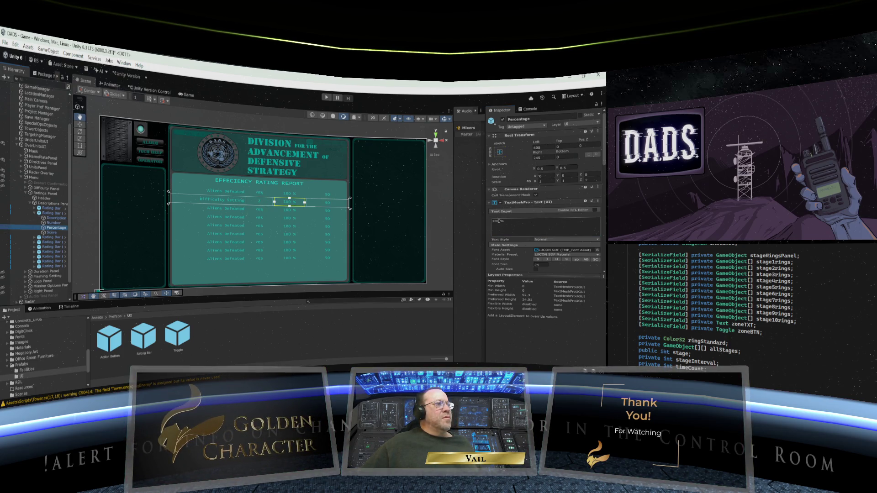
Replace the Difficulty Setting row's 100 % with 40 % and delete its old 50 score.
click(501, 221)
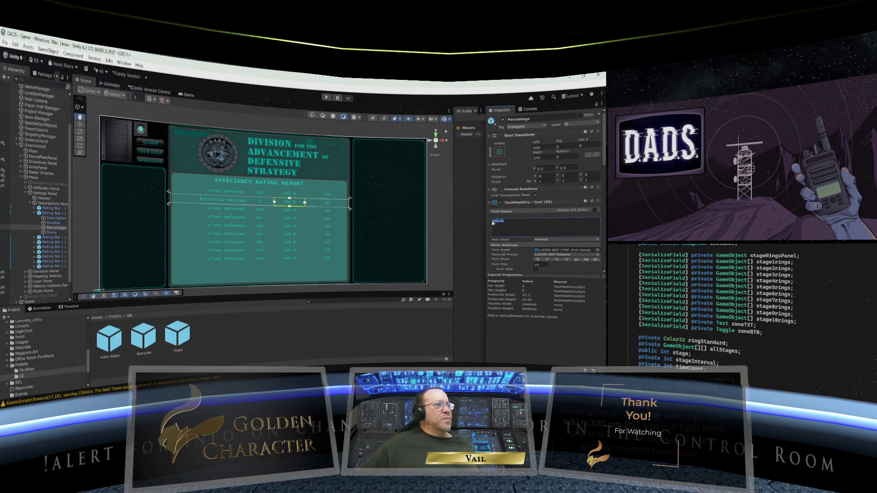
text(40)
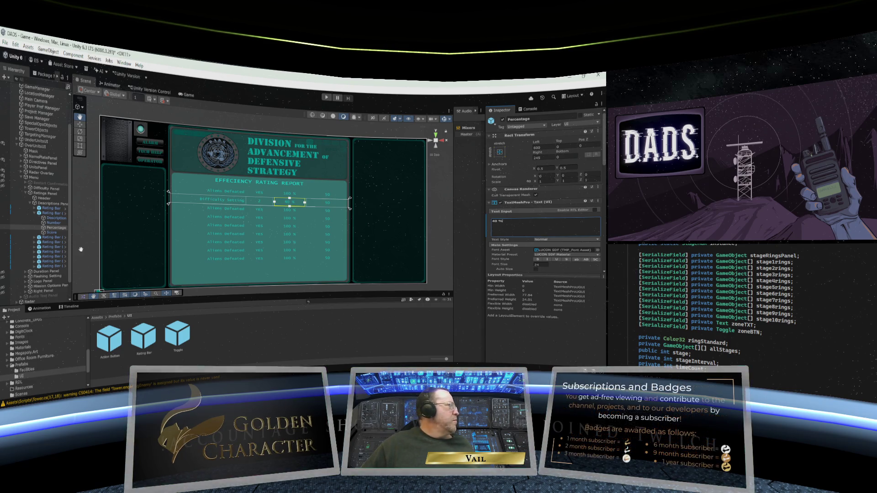
click(51, 232)
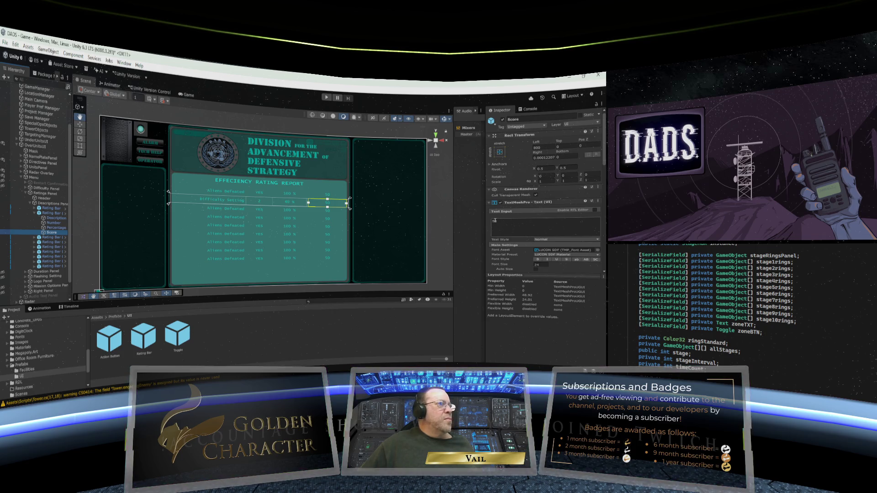
click(526, 223)
key(BackSpace)
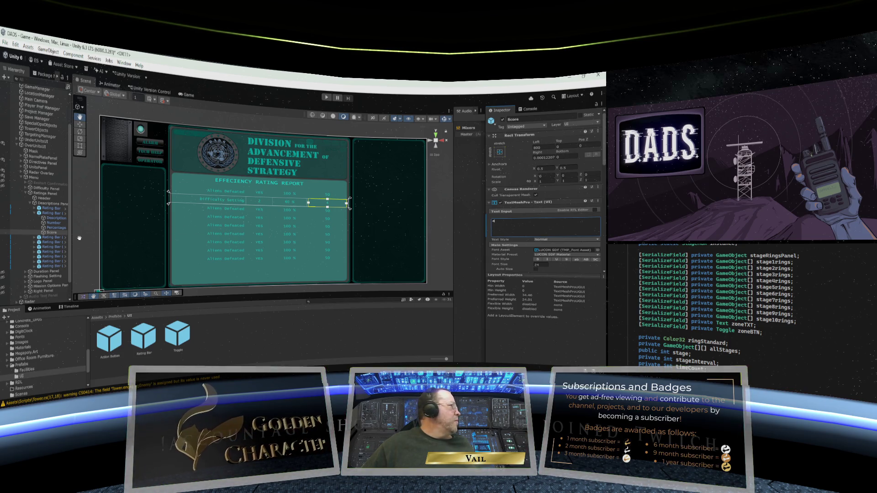
click(35, 237)
click(54, 243)
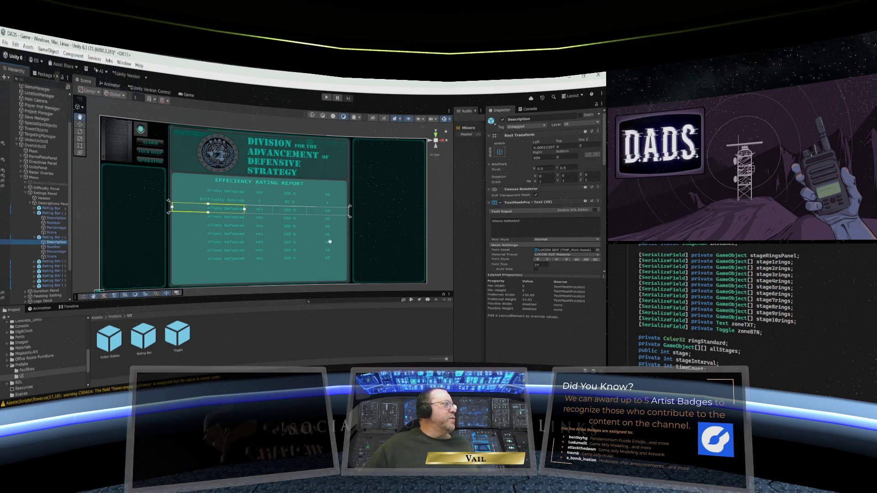
Relabel the third row's description as Mission Length and set its number to 3.
click(524, 223)
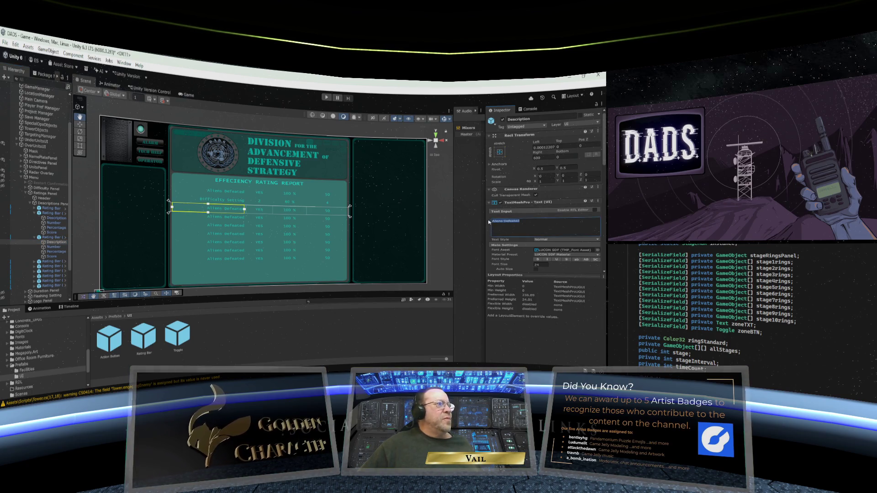
text(Mission)
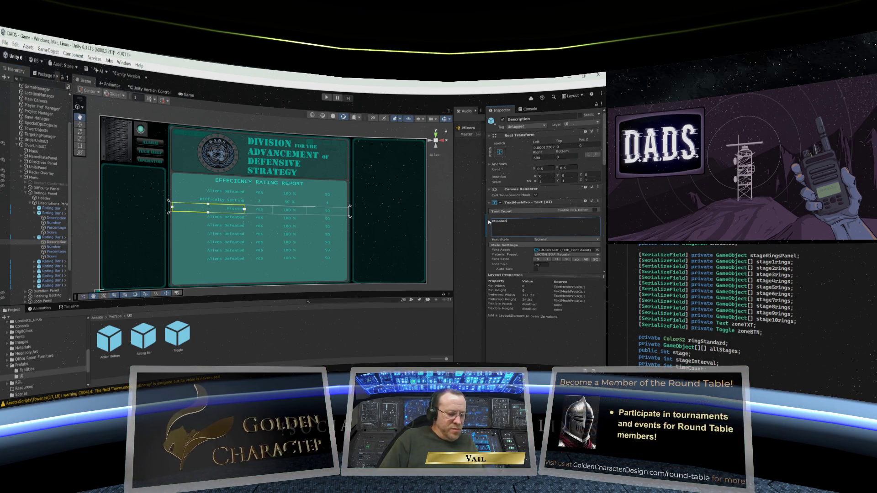
text( en)
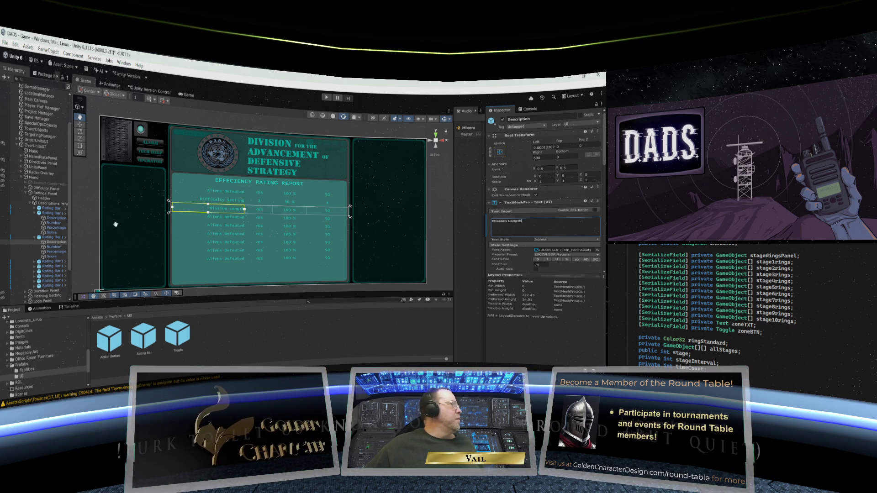
click(51, 247)
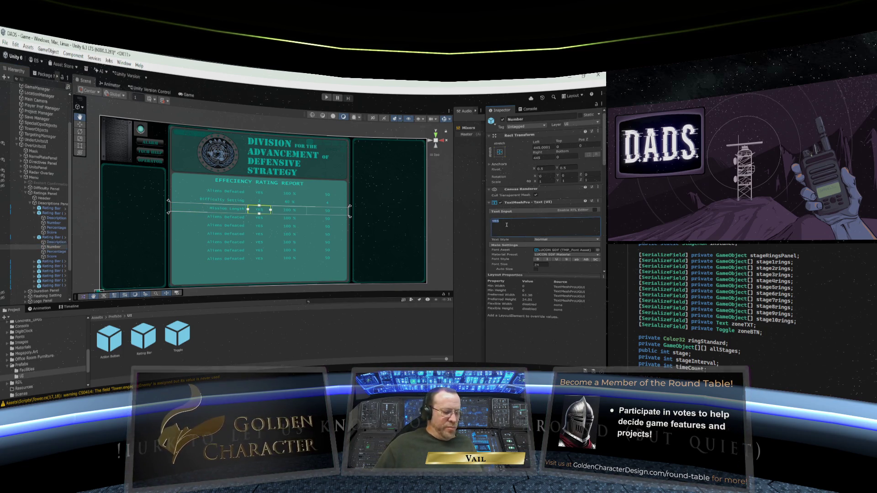
text(30)
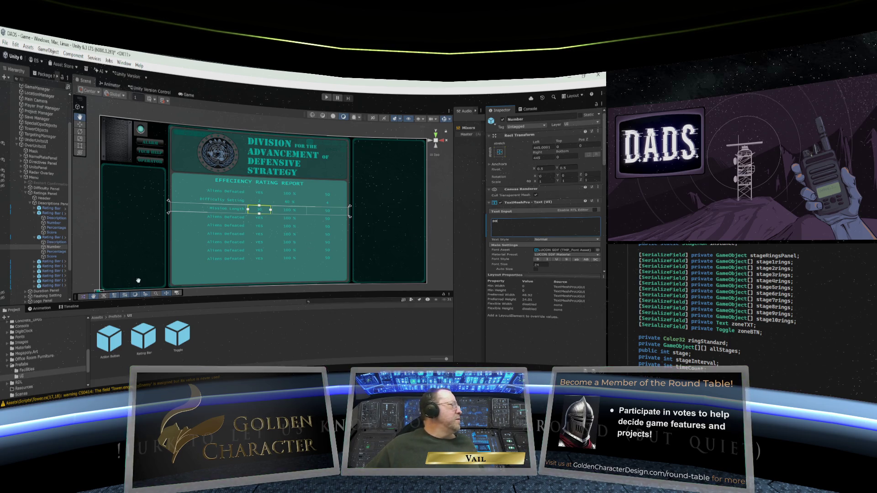
Set the Mission Length row's percentage to 20 % and its score to 3.
click(56, 252)
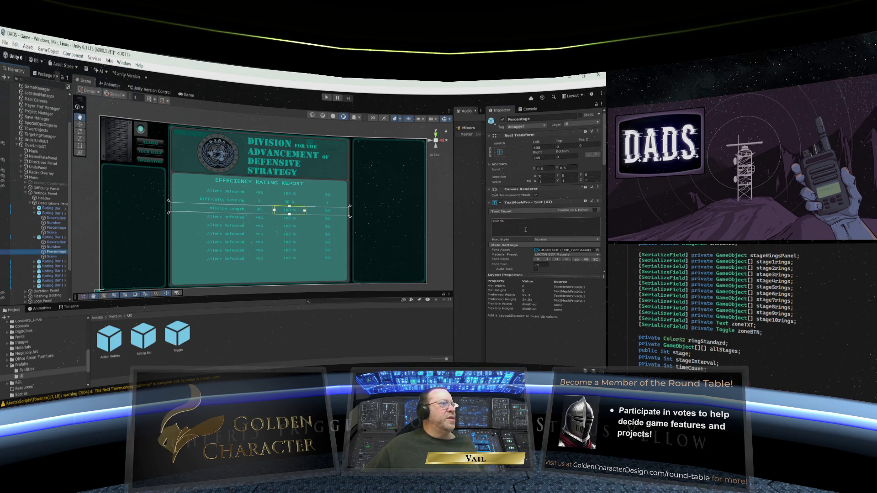
click(513, 223)
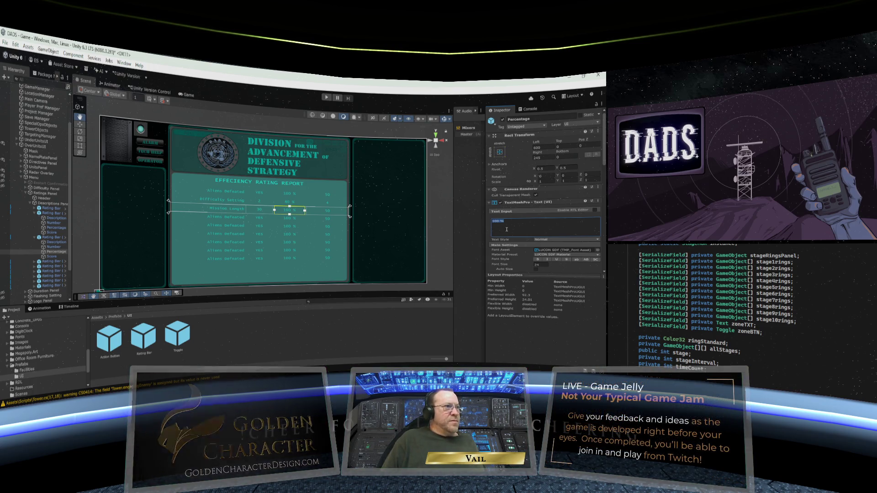
text(20)
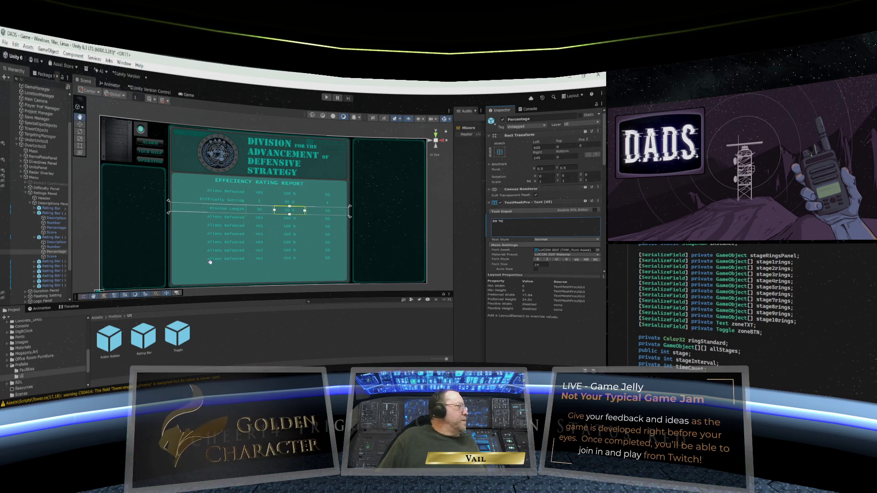
click(51, 256)
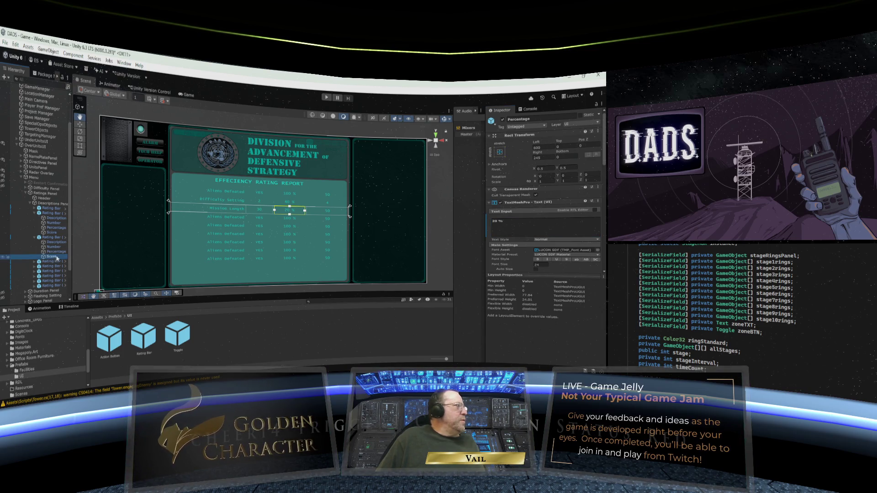
double_click(508, 221)
text(3)
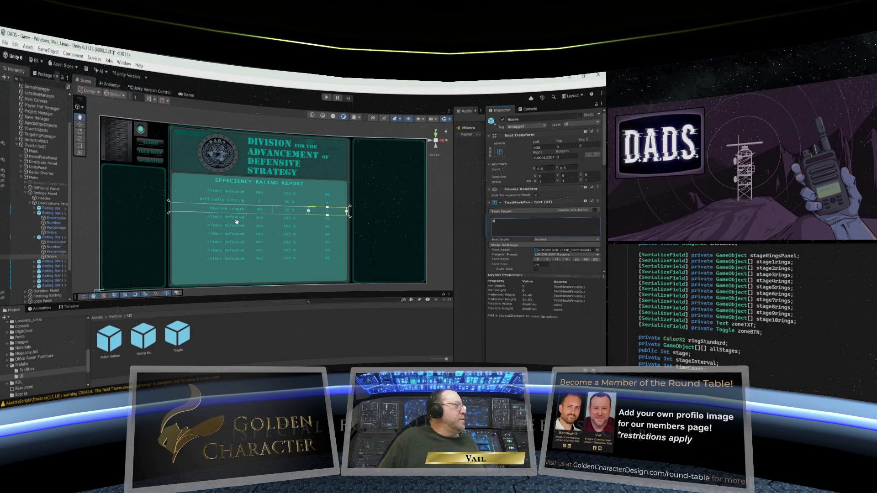
Expand the fourth rating row and select its description text.
click(51, 262)
click(35, 261)
click(56, 266)
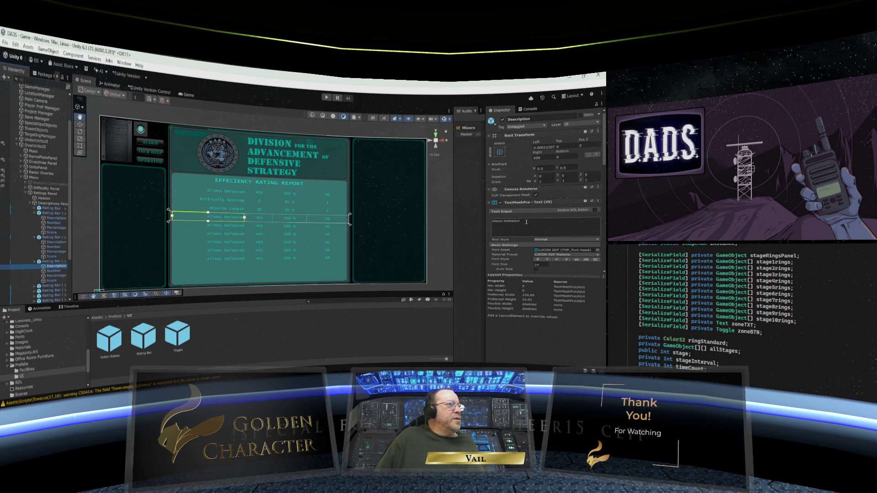
Relabel the fourth row's description as Alien Targeting and replace its YES value.
drag(527, 222, 502, 223)
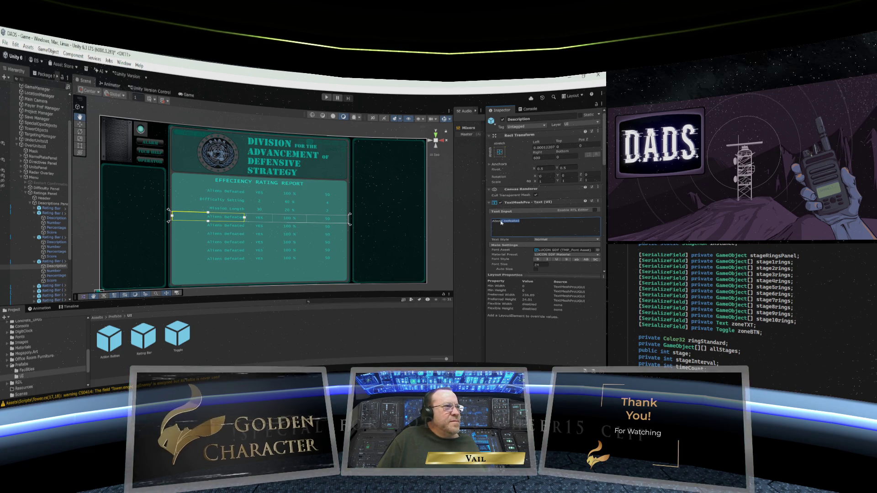
key(BackSpace)
key(BackSpace)
key(BackSpace)
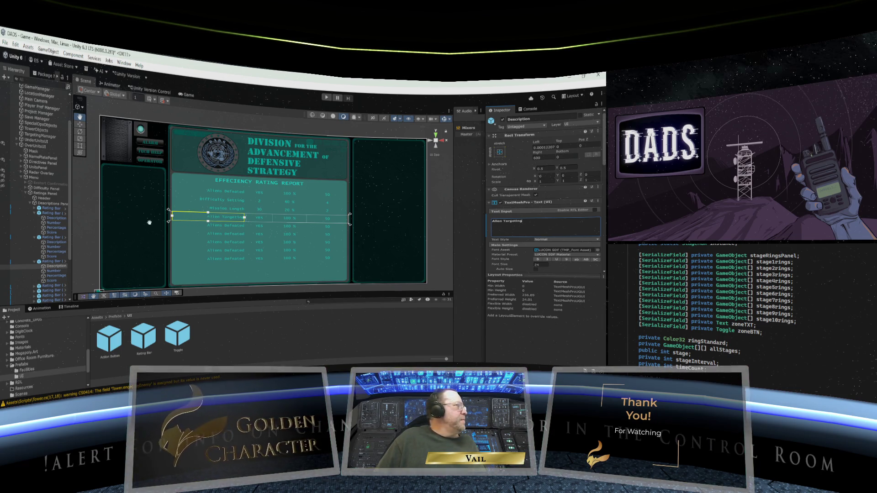
click(57, 272)
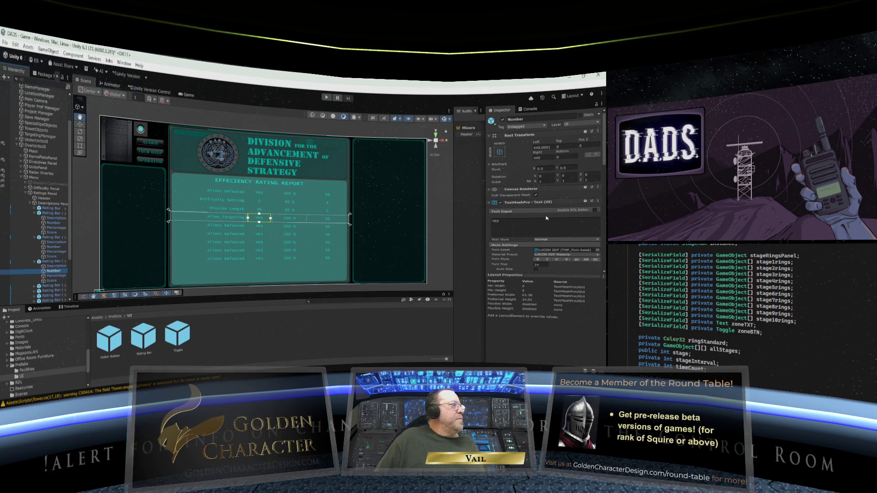
click(499, 222)
double_click(500, 222)
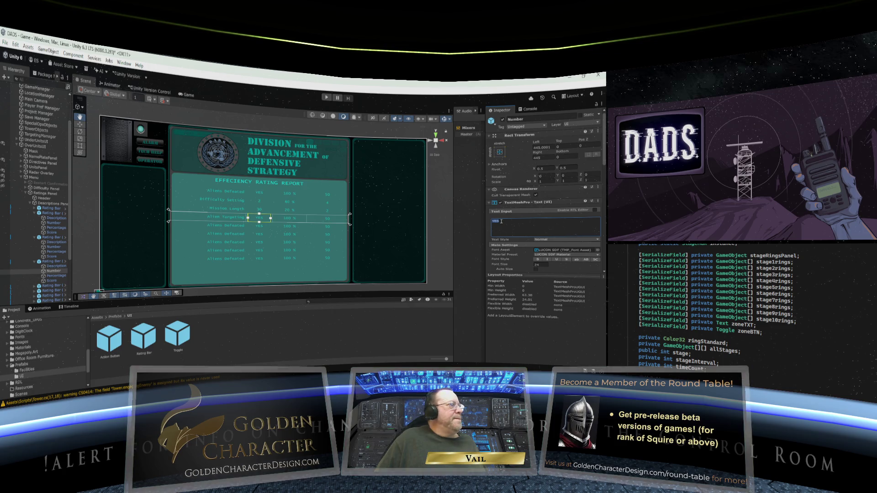
text(NO)
text(pply)
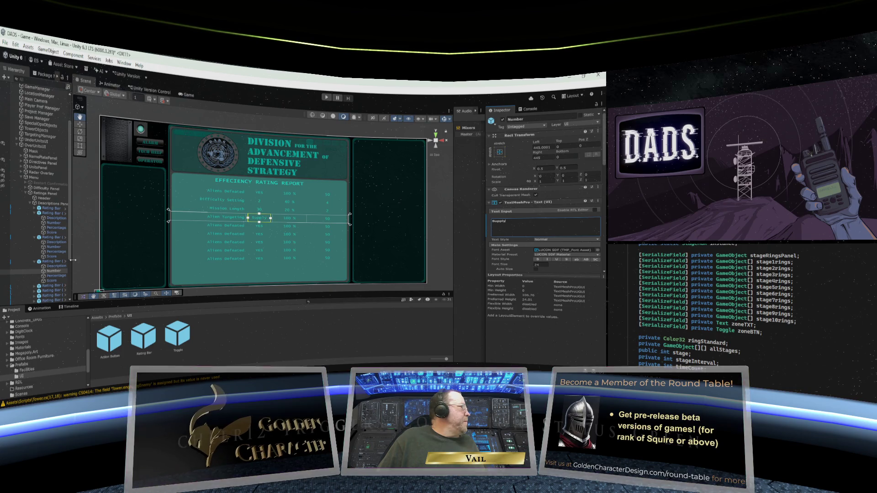
Update the fourth row's 100 % percentage and clean up its score value.
click(59, 276)
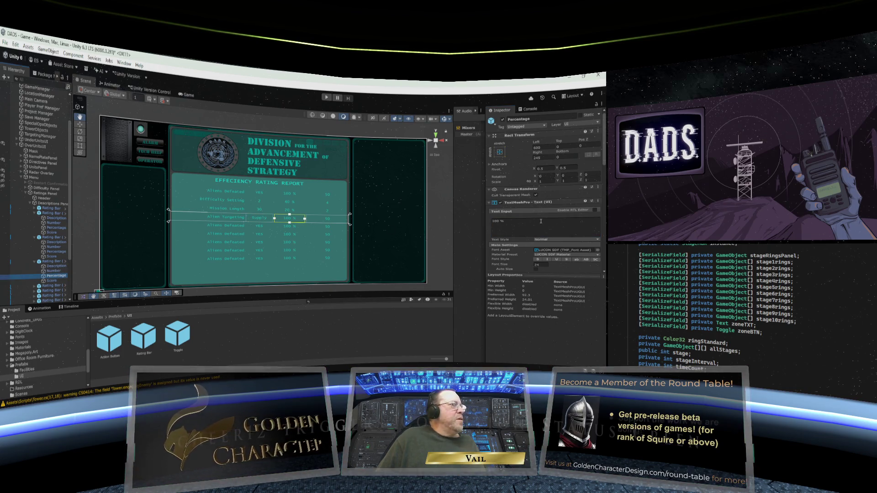
click(505, 222)
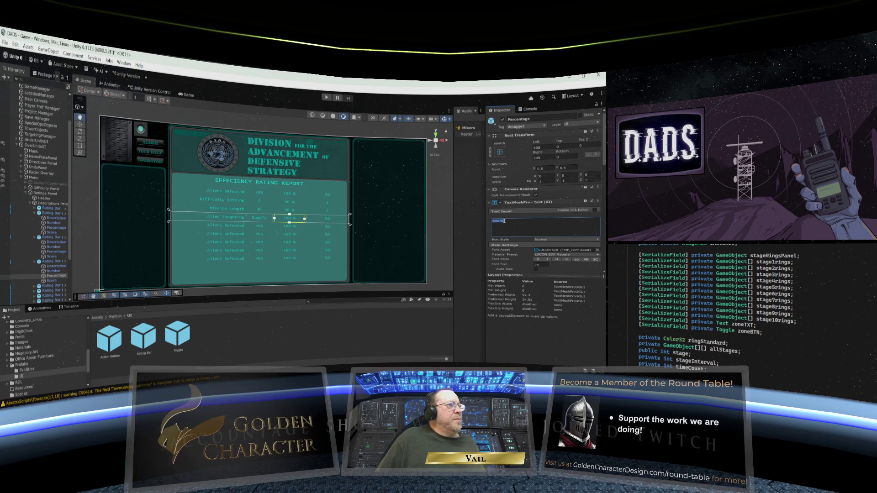
text(%)
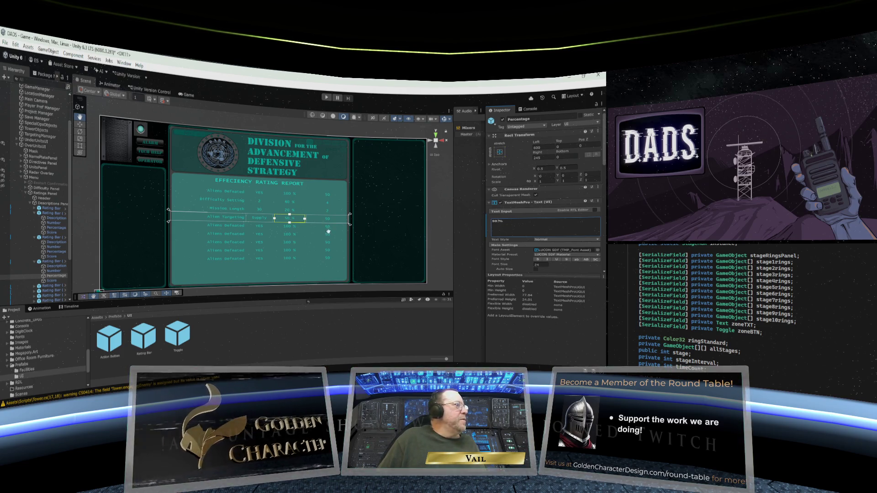
click(51, 281)
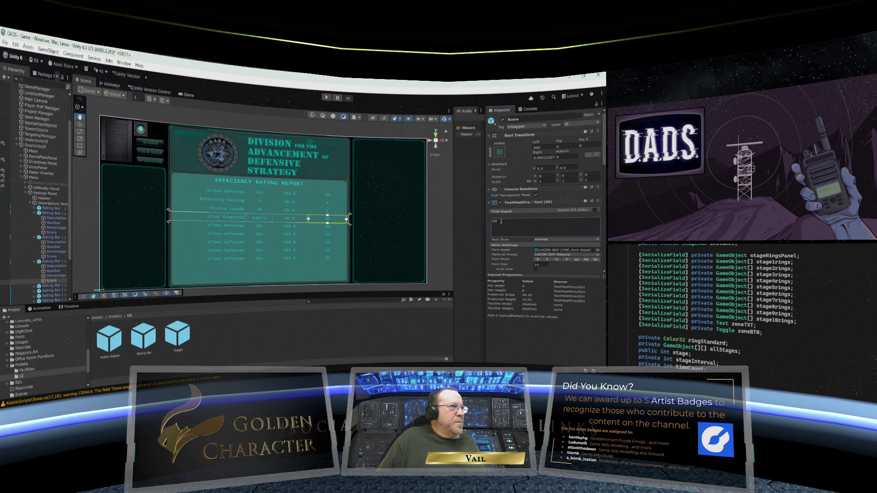
key(BackSpace)
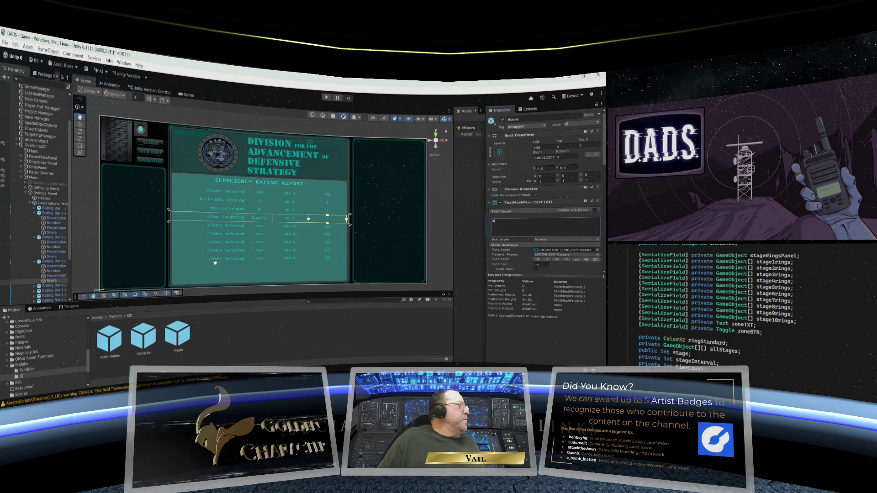
click(34, 286)
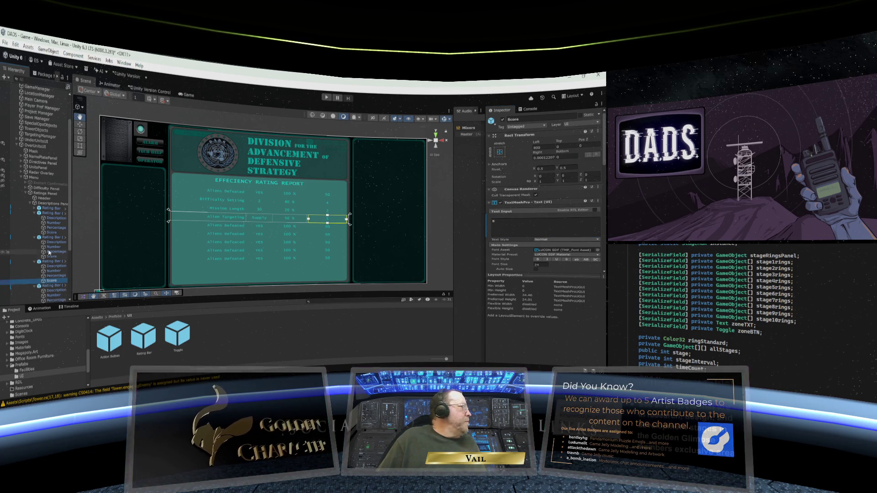
Scroll the Hierarchy down and select the fifth row's Aliens Defeated description text.
scroll(50, 252, down, 5)
click(53, 215)
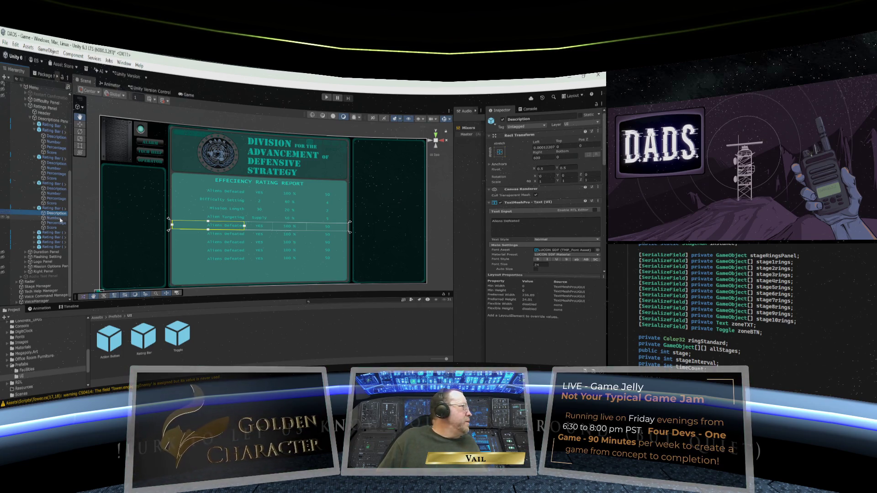
Relabel the fifth row as Aliens Encountered and replace its YES value with 3.
click(525, 224)
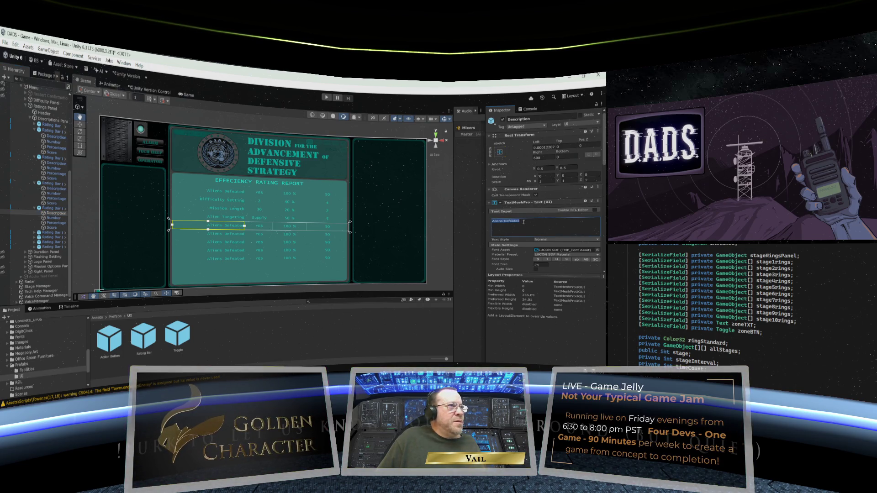
drag(520, 223, 505, 223)
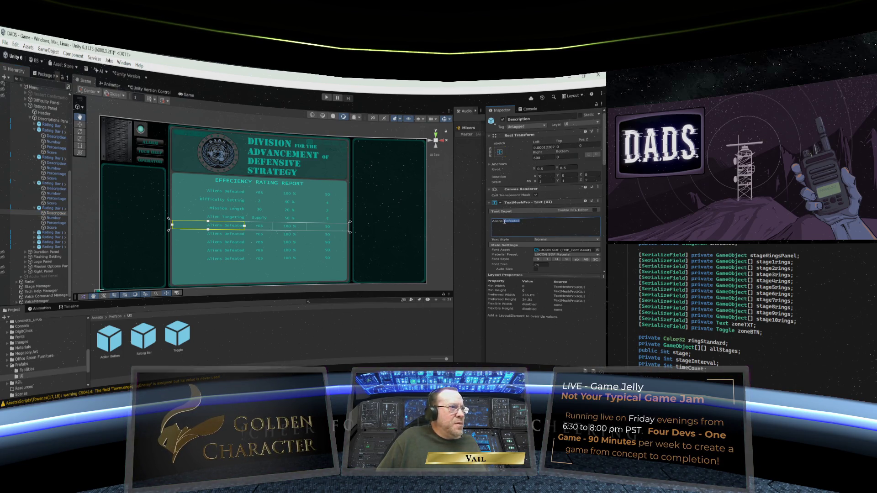
key(BackSpace)
text(Encountere)
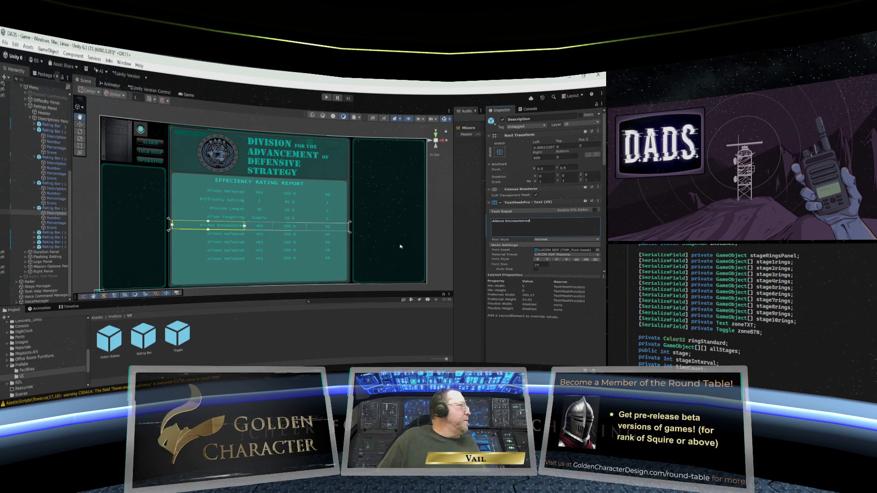
click(54, 218)
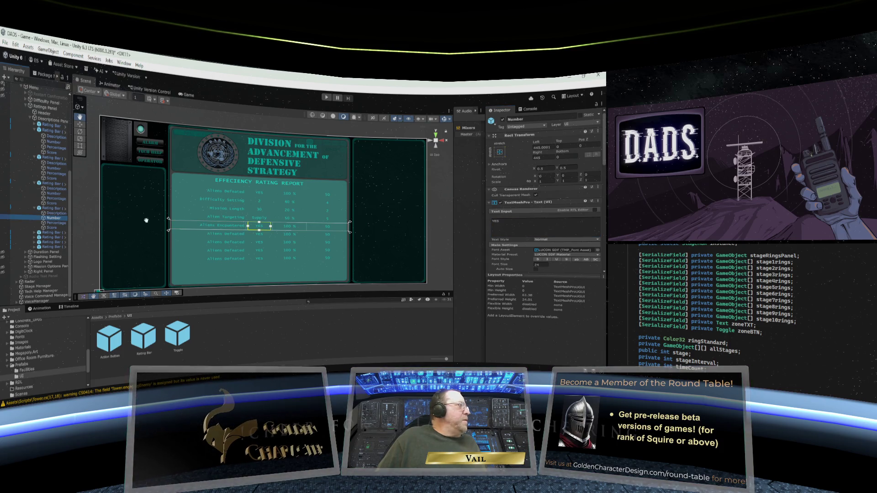
click(489, 223)
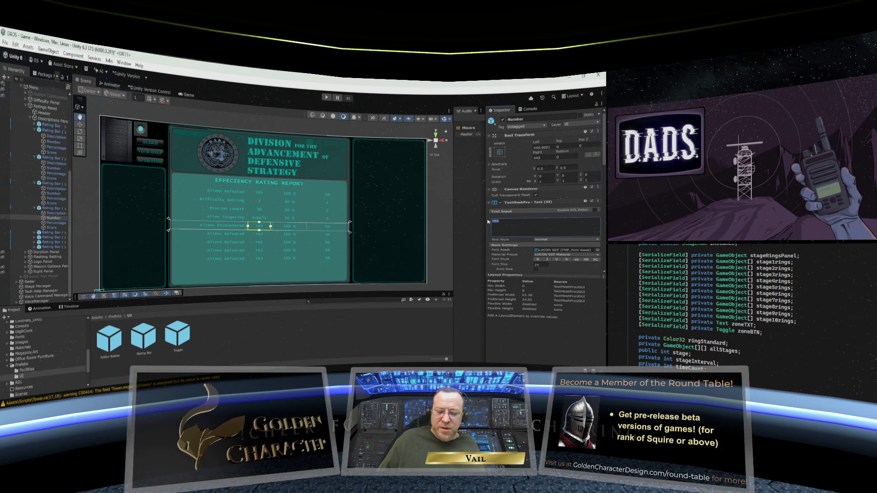
text(37)
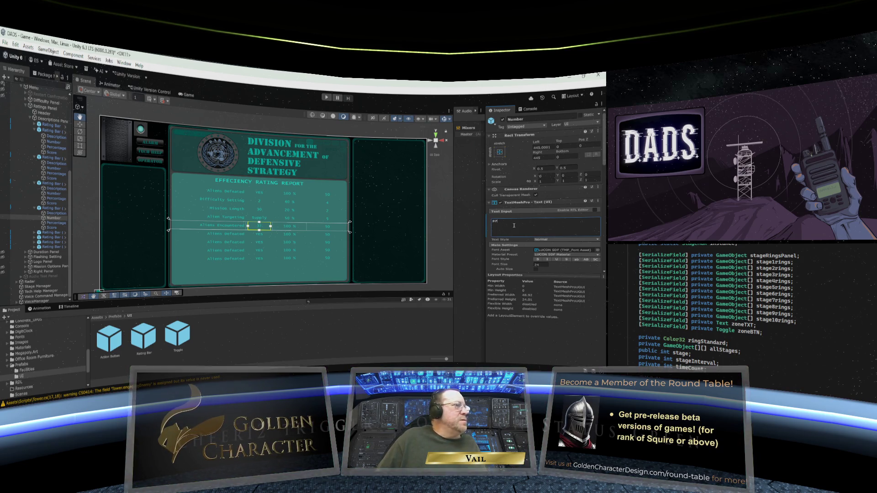
Change the fifth row's 100 % percentage to 75 %.
click(55, 223)
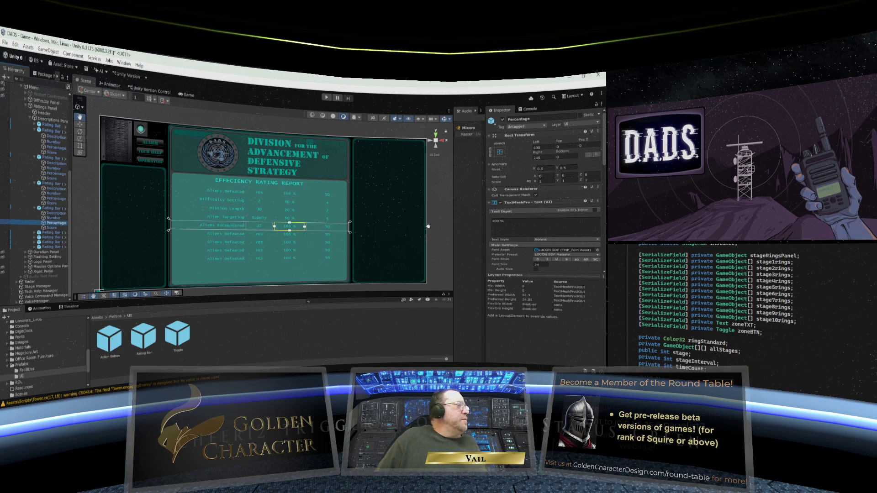
click(498, 221)
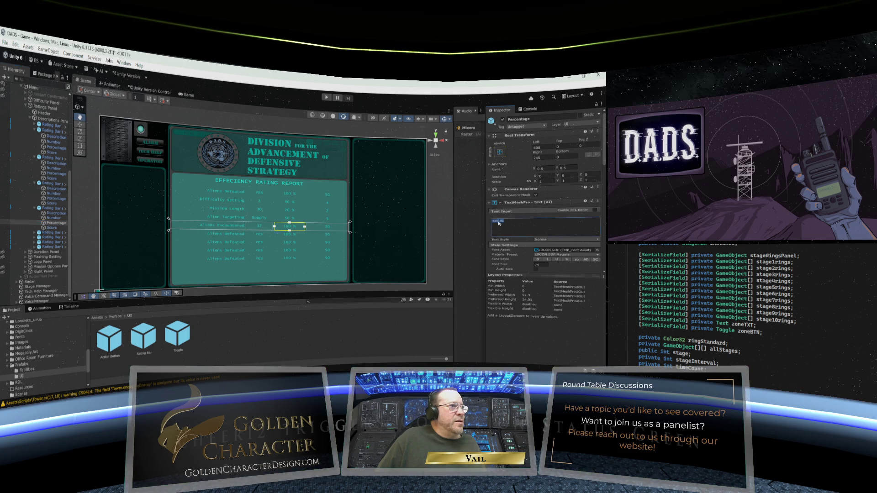
double_click(497, 221)
drag(499, 221, 494, 222)
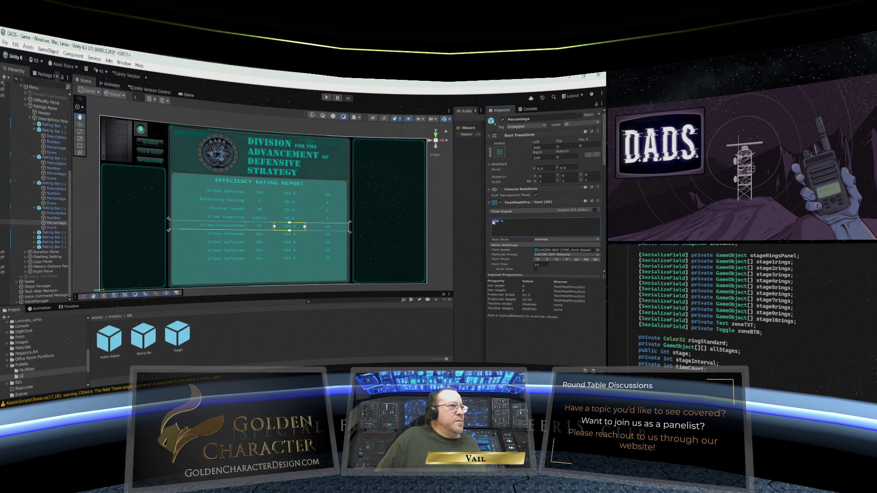
text(67)
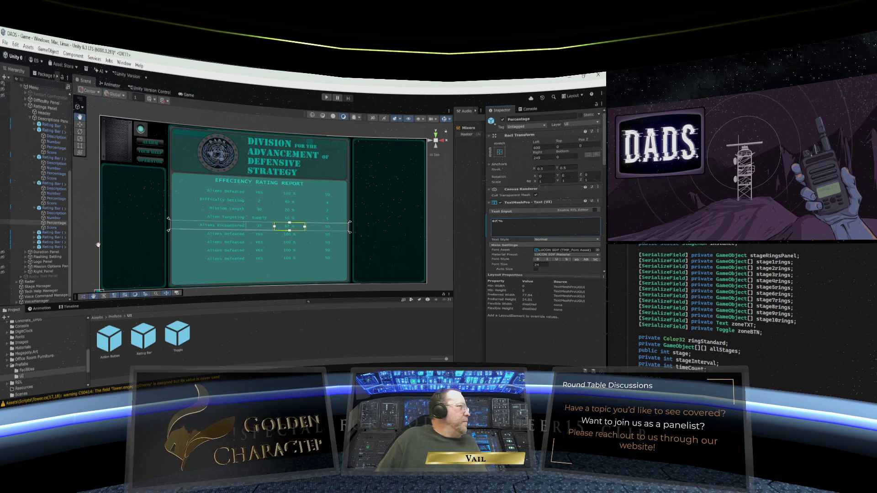
click(53, 227)
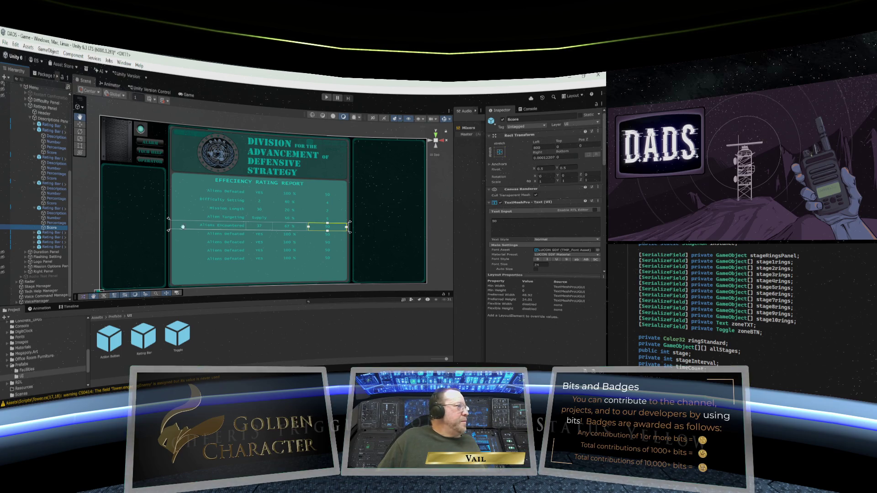
click(55, 223)
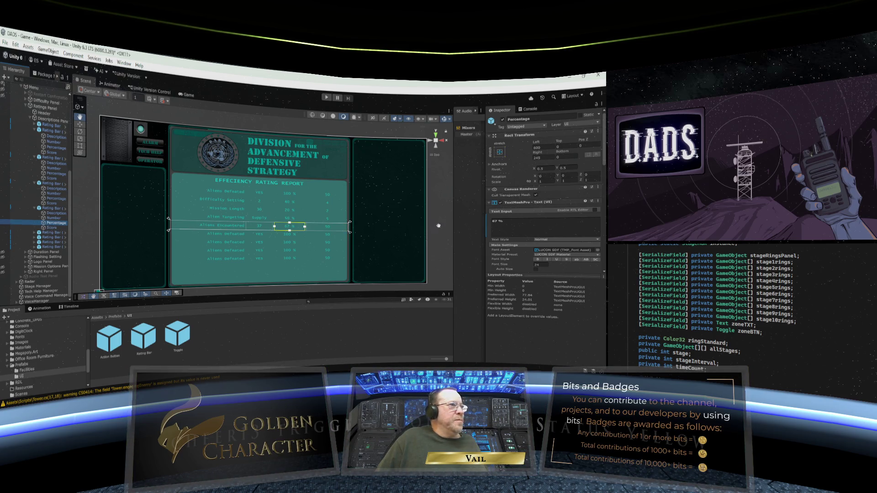
click(492, 221)
text(7)
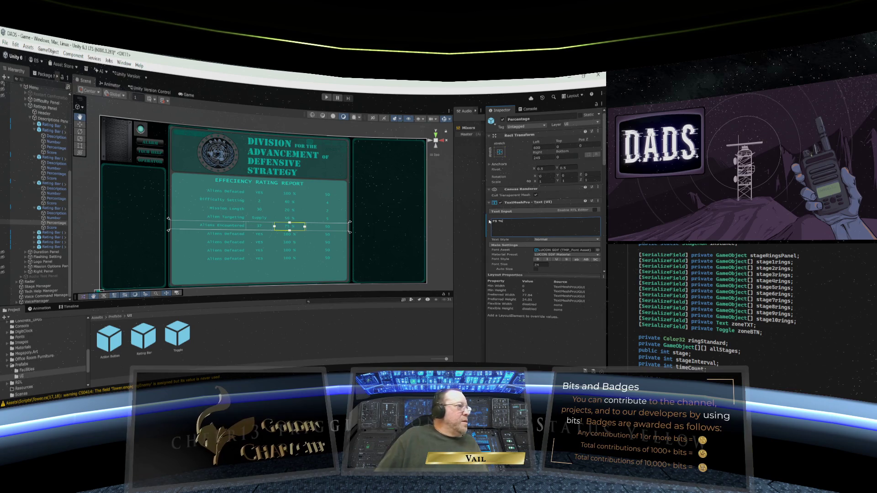
Replace the Aliens Encountered row's 50 score with 3.
click(57, 228)
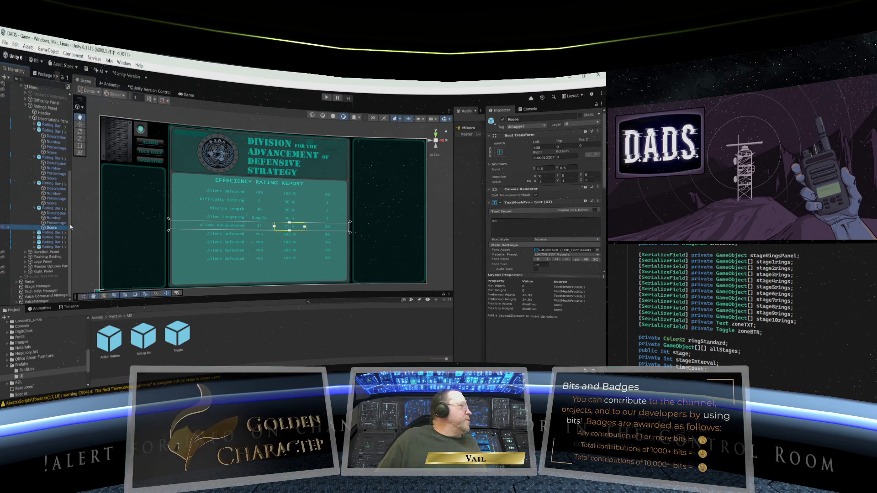
click(494, 222)
text(3)
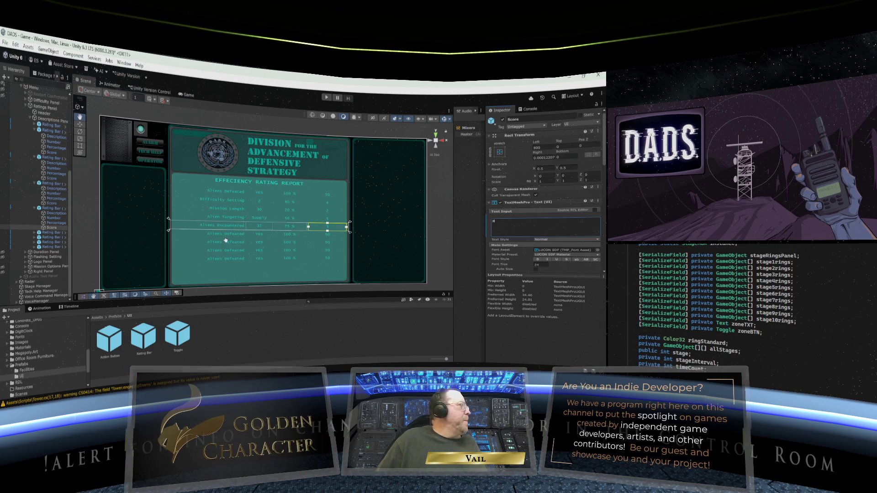
click(34, 232)
Relabel the sixth and seventh rows as Units Lost and Units Trained.
click(49, 238)
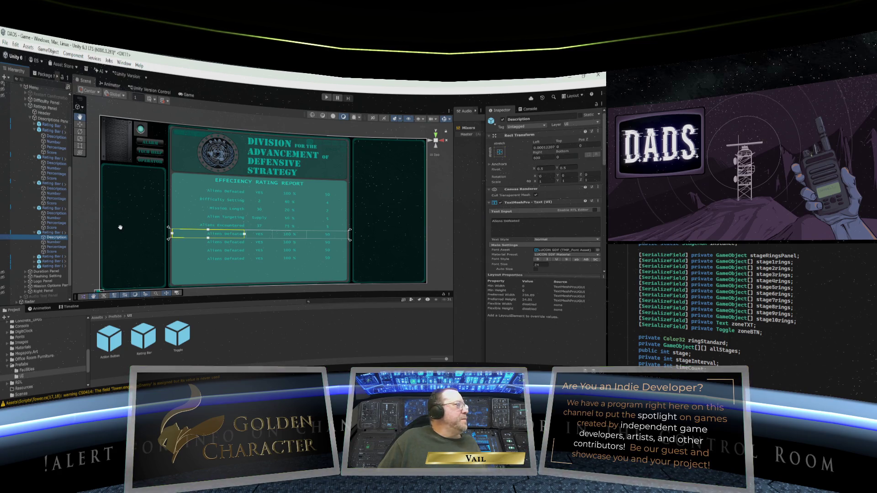
scroll(86, 237, down, 1)
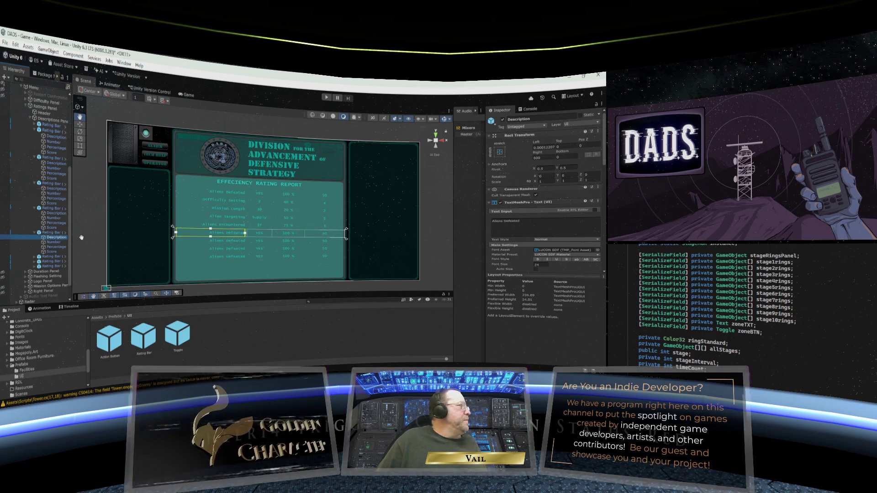
scroll(65, 242, down, 2)
scroll(51, 238, down, 1)
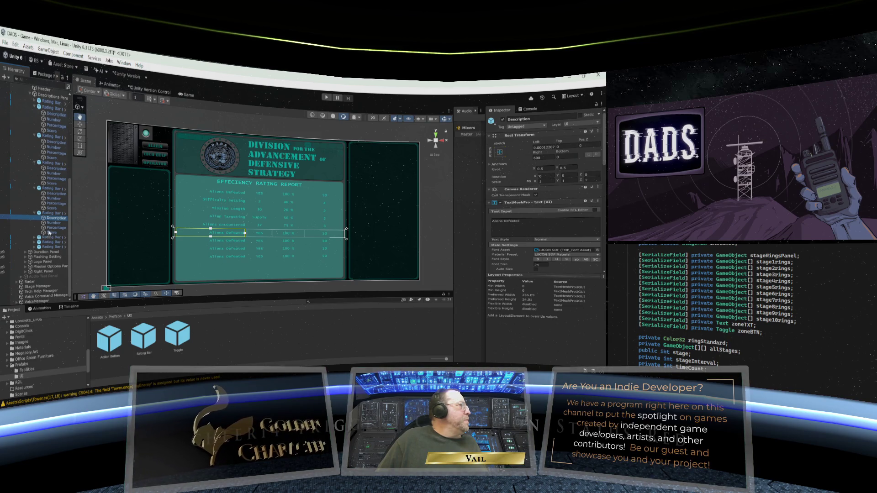
scroll(51, 228, up, 3)
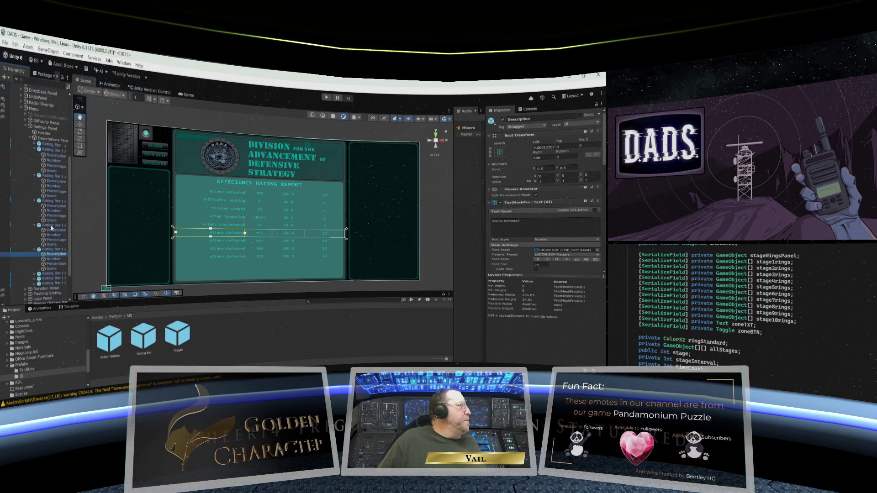
scroll(52, 228, down, 3)
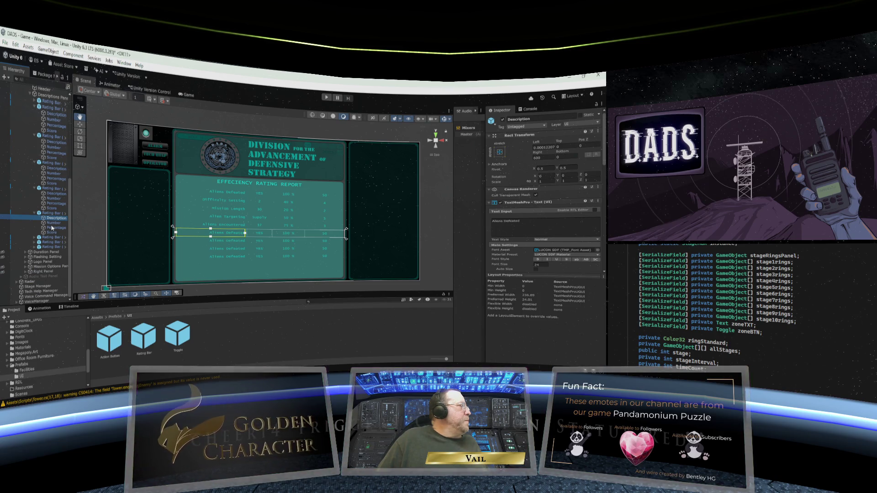
click(506, 224)
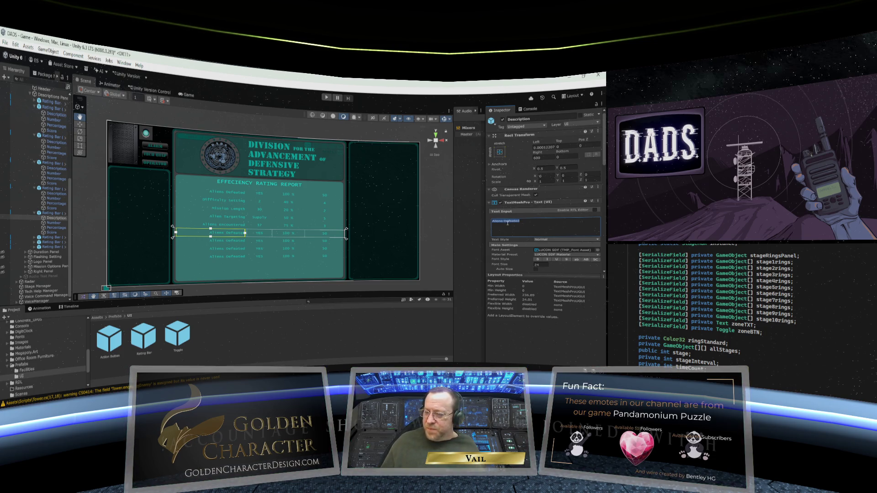
text(St)
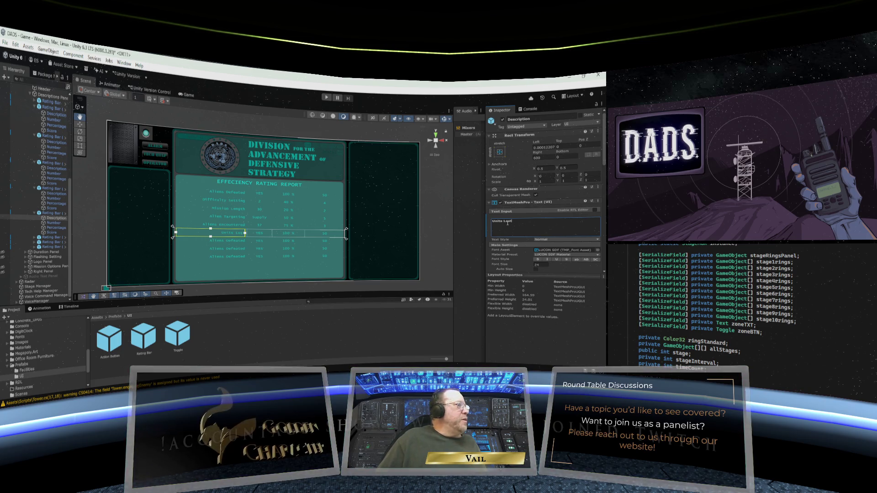
click(35, 237)
click(52, 243)
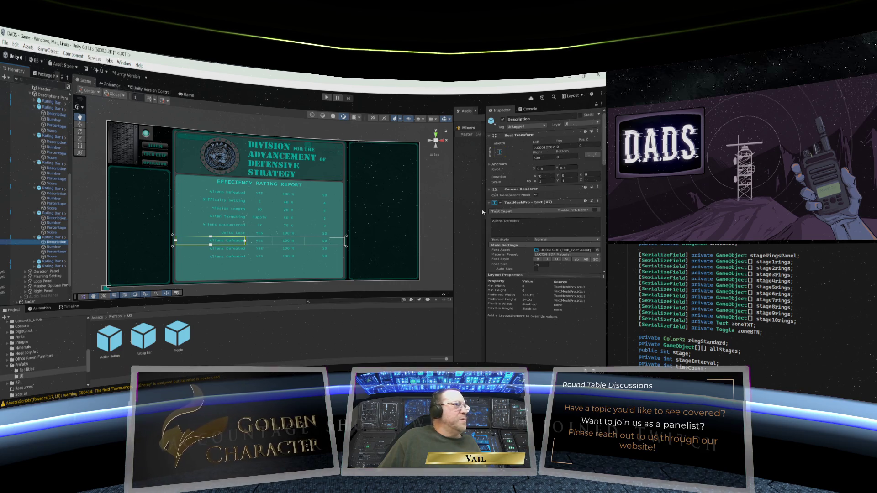
click(508, 221)
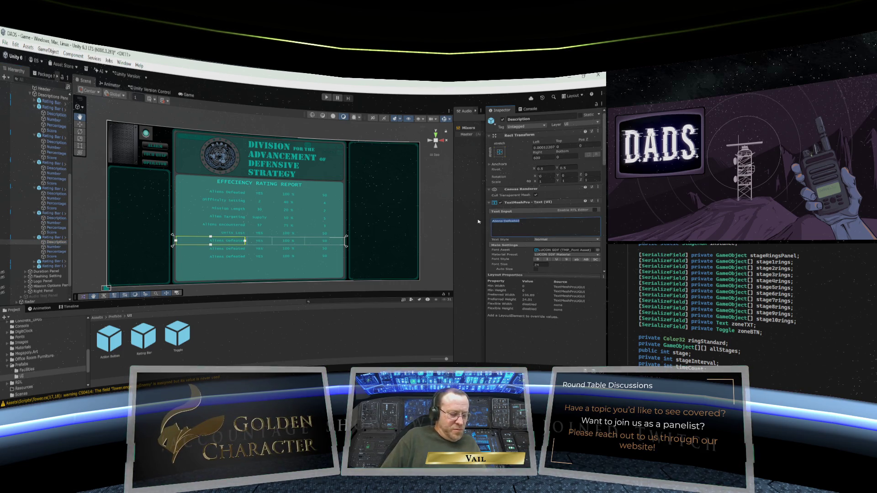
text(Units Trained)
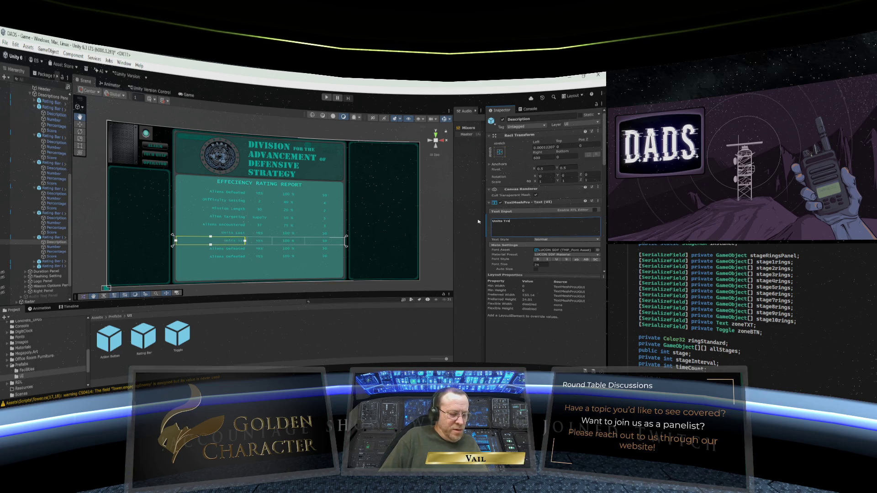
Relabel the last two rows as Building Lost and Buildings Constructed.
click(35, 261)
click(52, 267)
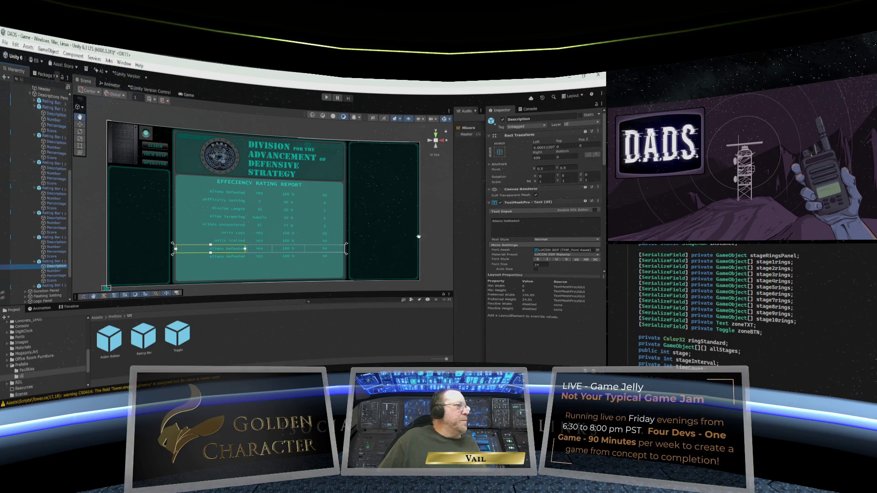
click(492, 221)
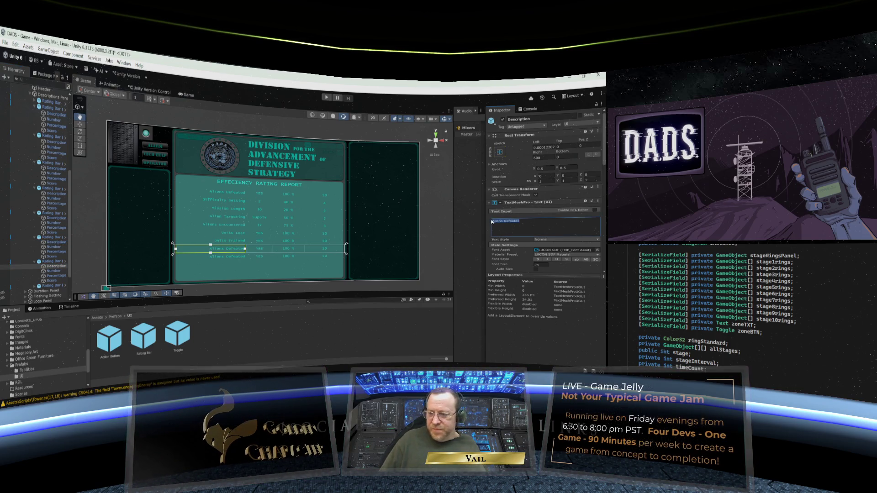
key(BackSpace)
text(Building Lost)
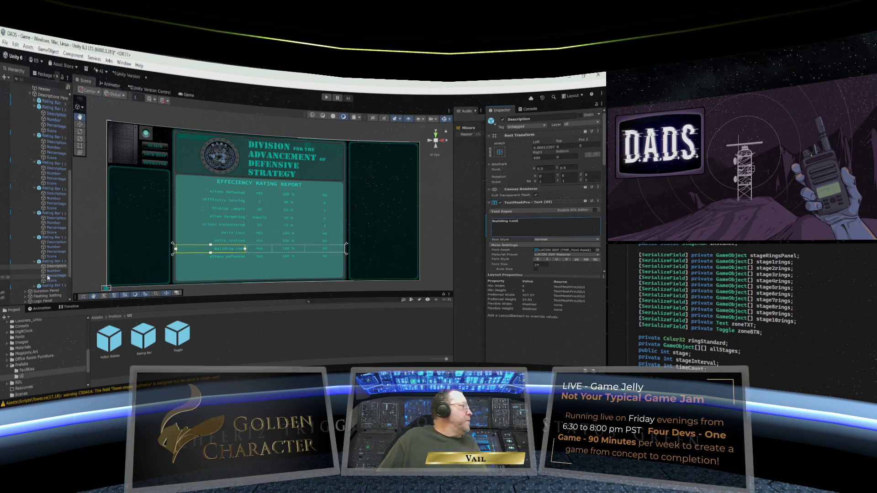
click(36, 286)
click(54, 291)
drag(522, 221, 488, 220)
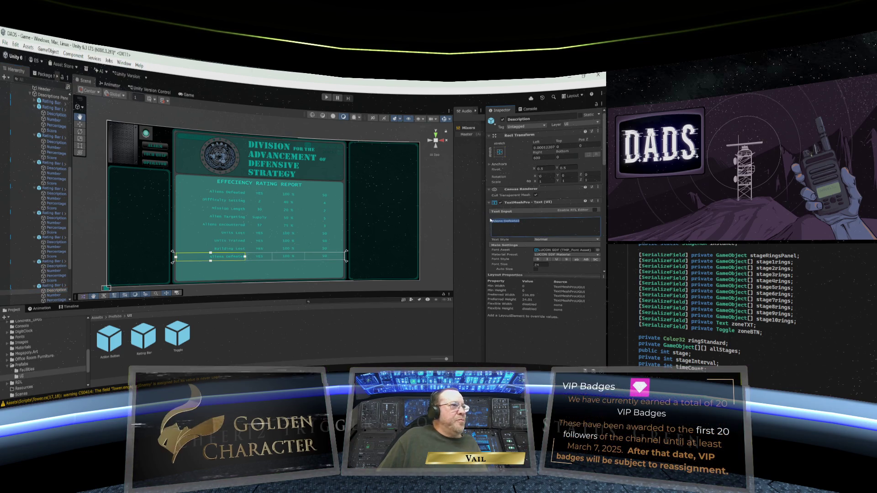
text(Buildings Constructed)
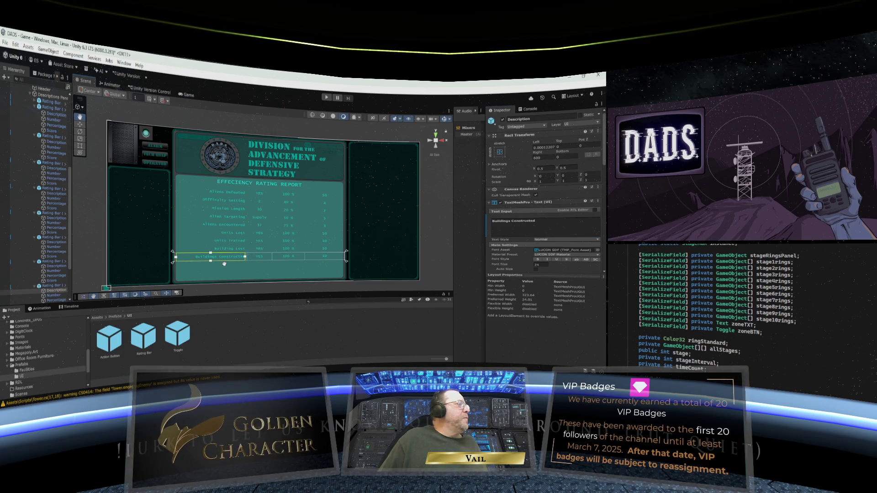
drag(206, 284, 233, 252)
drag(276, 223, 239, 245)
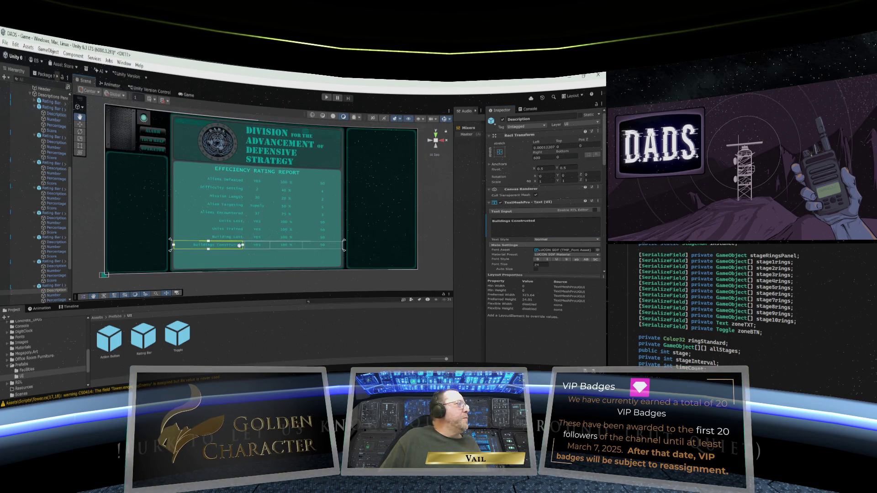
click(54, 296)
scroll(64, 256, down, 4)
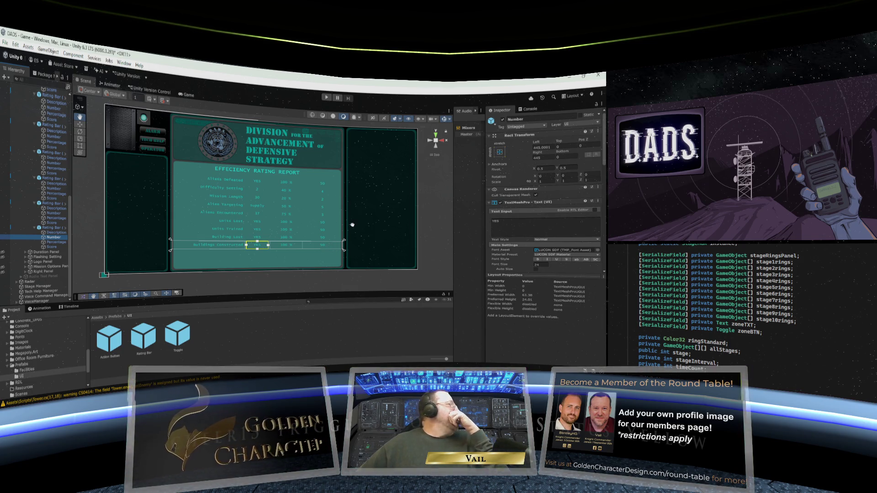
scroll(59, 165, up, 5)
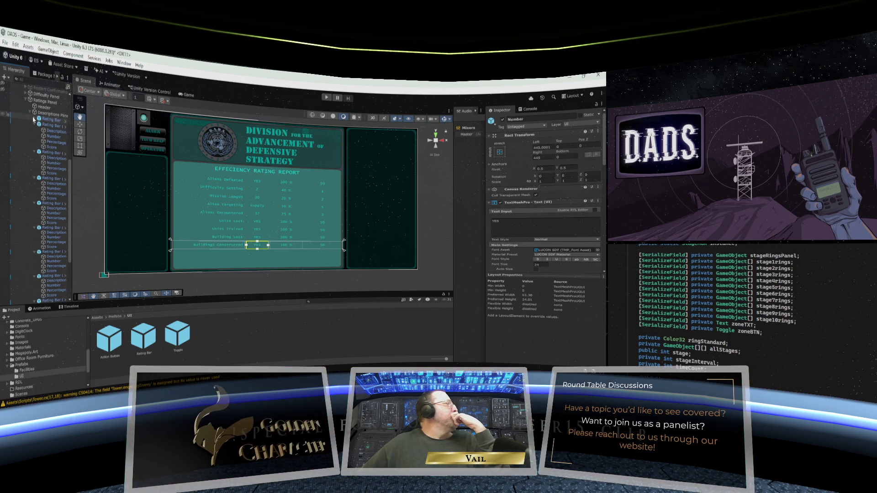
click(34, 119)
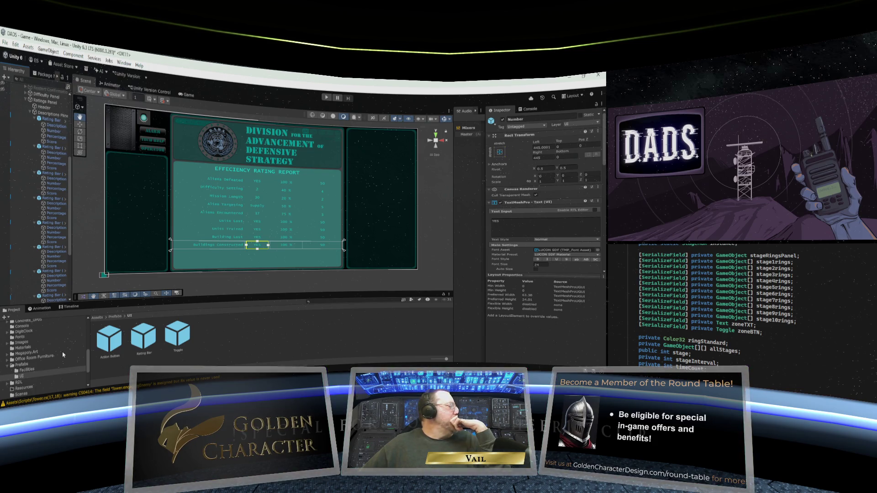
double_click(142, 342)
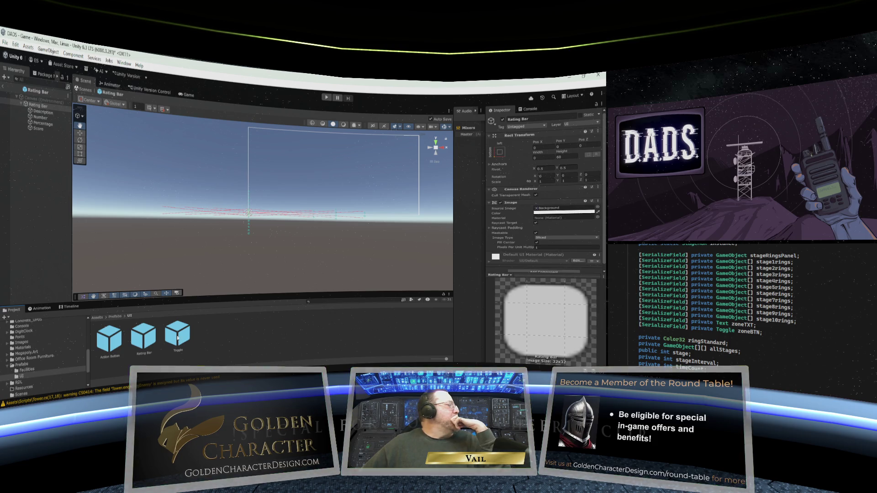
Set the Rating Bar prefab's Rect Transform width to 1000 and exit Prefab Mode.
scroll(530, 229, down, 1)
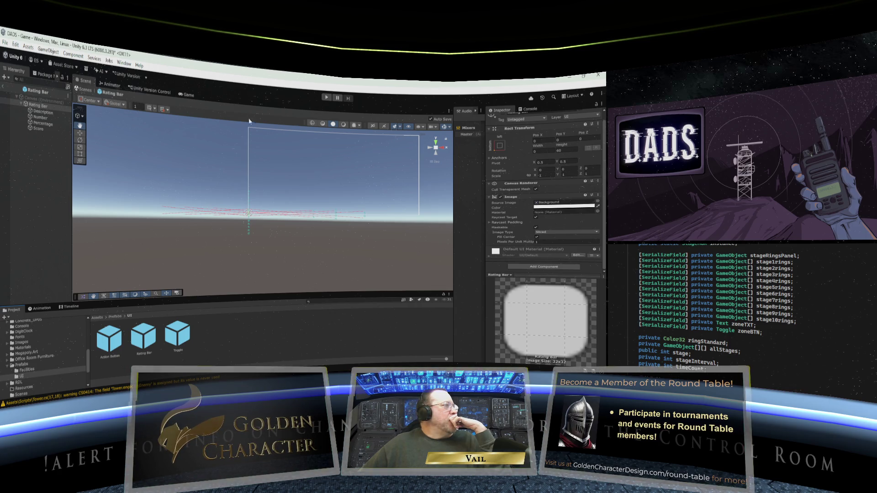
click(544, 150)
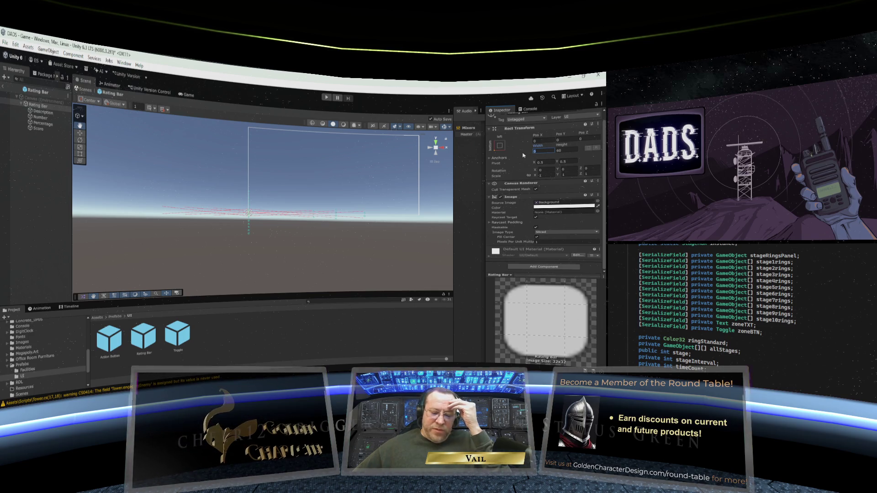
text(1000)
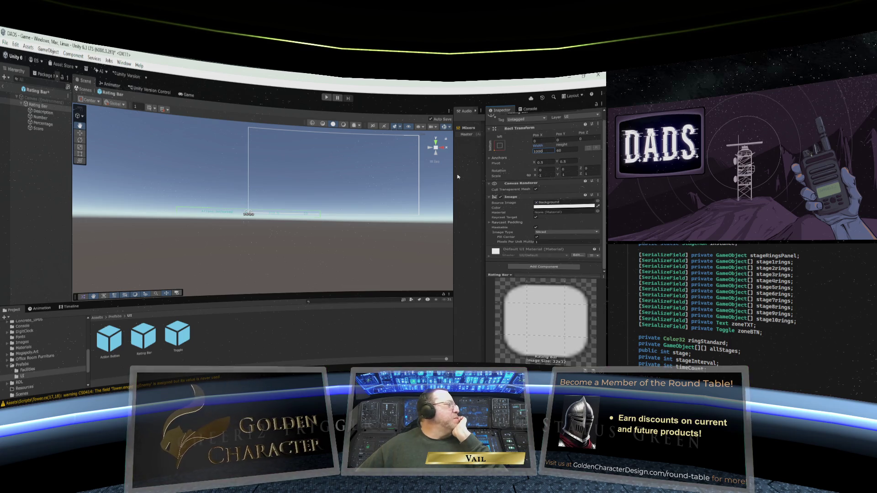
scroll(238, 225, up, 3)
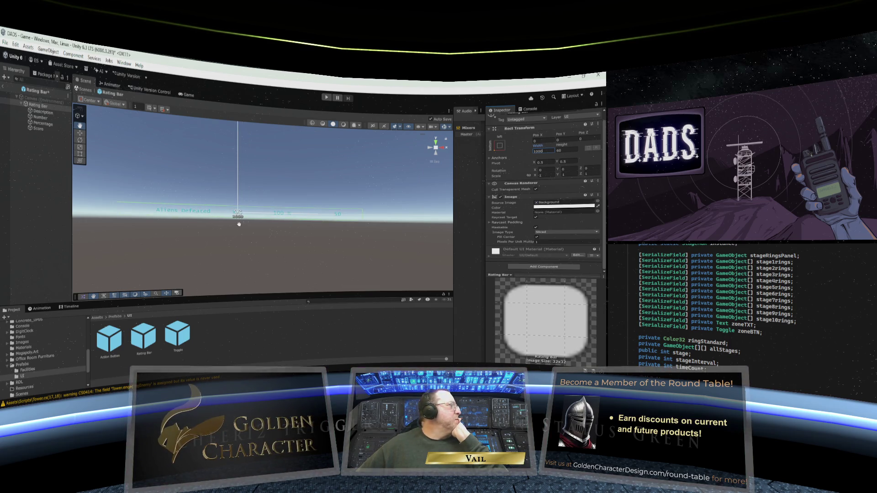
mouse_move(206, 236)
mouse_down()
mouse_move(245, 237)
mouse_move(219, 235)
mouse_up()
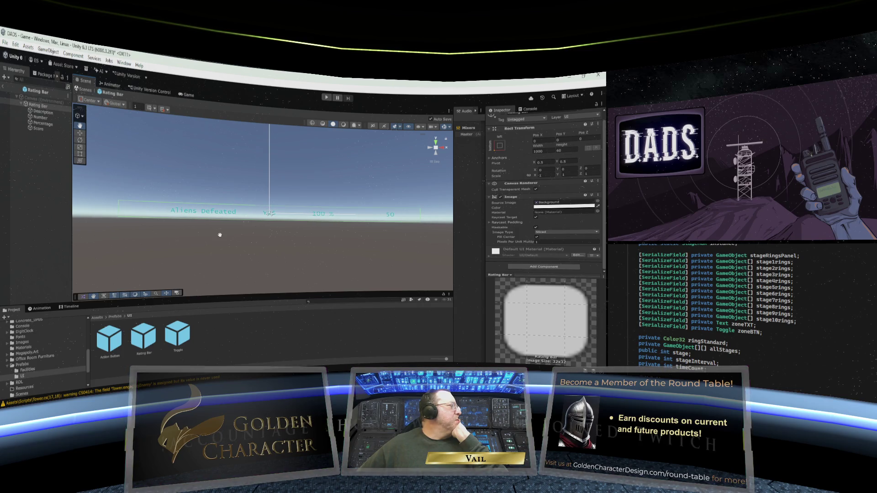
click(3, 87)
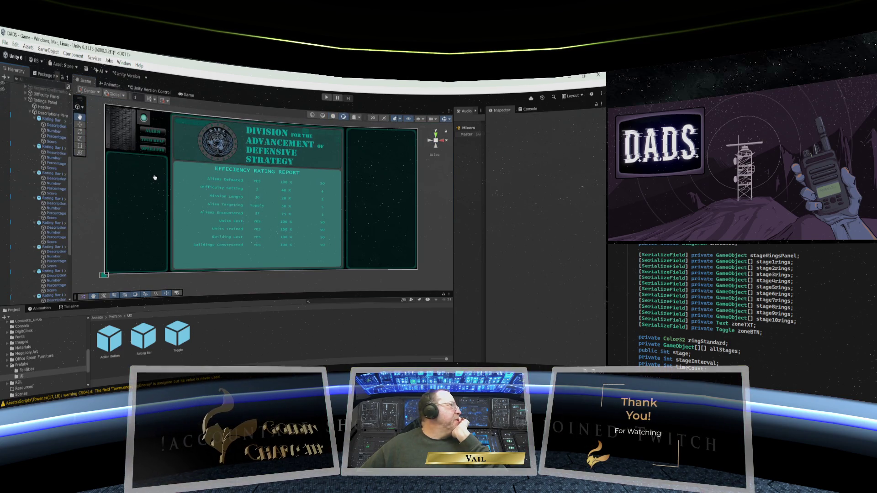
Drag the first row's Score Left offset from 800 to about 820.
click(56, 120)
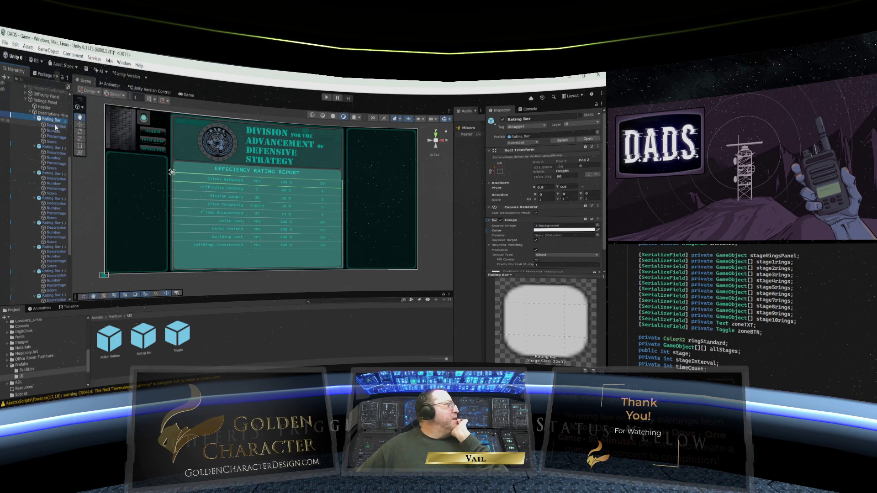
click(57, 126)
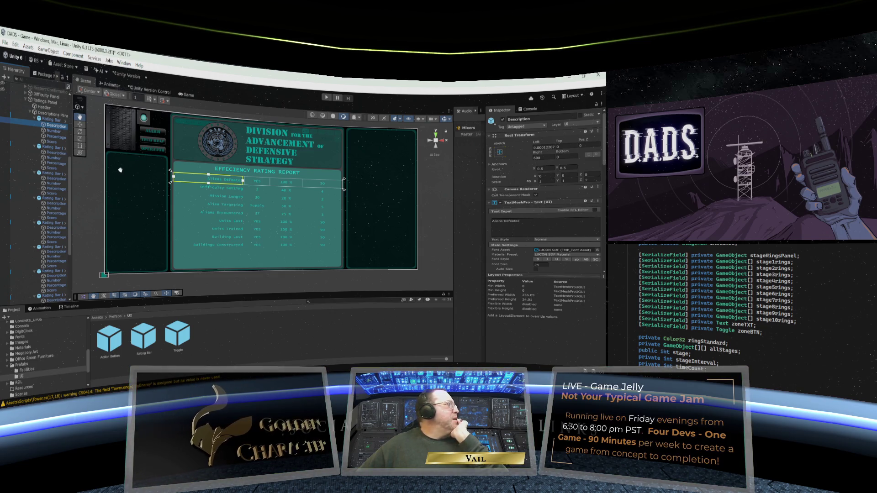
click(53, 142)
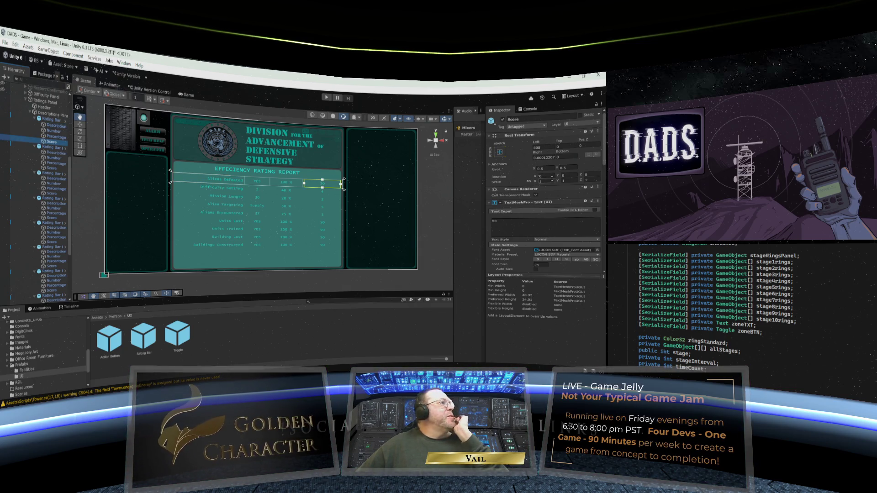
mouse_move(536, 144)
mouse_down()
mouse_move(571, 144)
mouse_move(27, 121)
mouse_move(114, 123)
mouse_move(288, 150)
mouse_move(596, 147)
mouse_move(127, 139)
mouse_move(518, 154)
mouse_up()
click(552, 146)
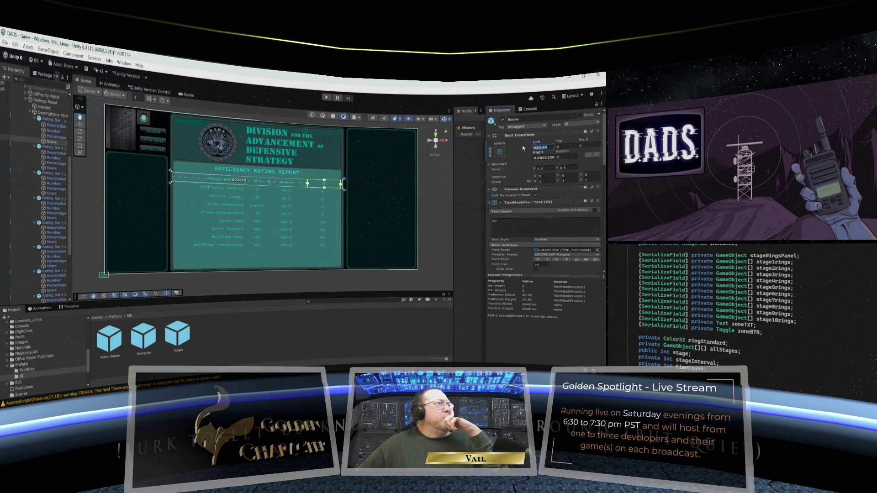
Set the Score box's Left to 840 and the 100 % box's Right offset to 205.
text(0)
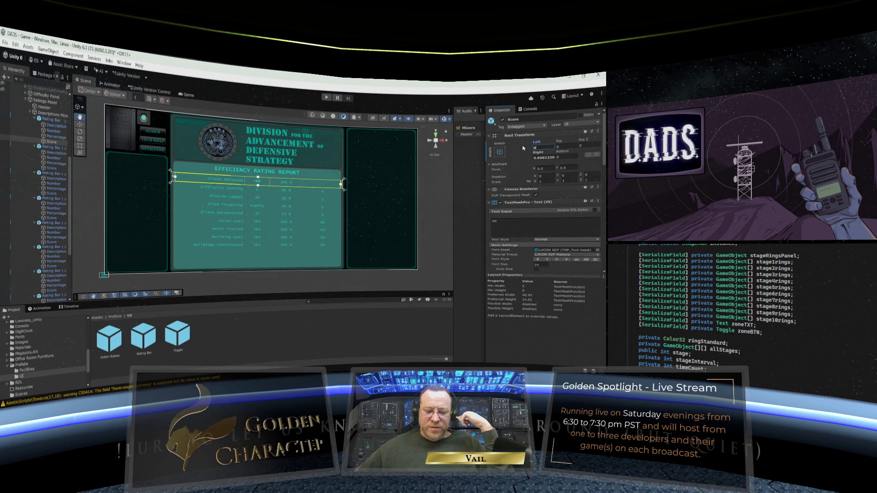
text(840)
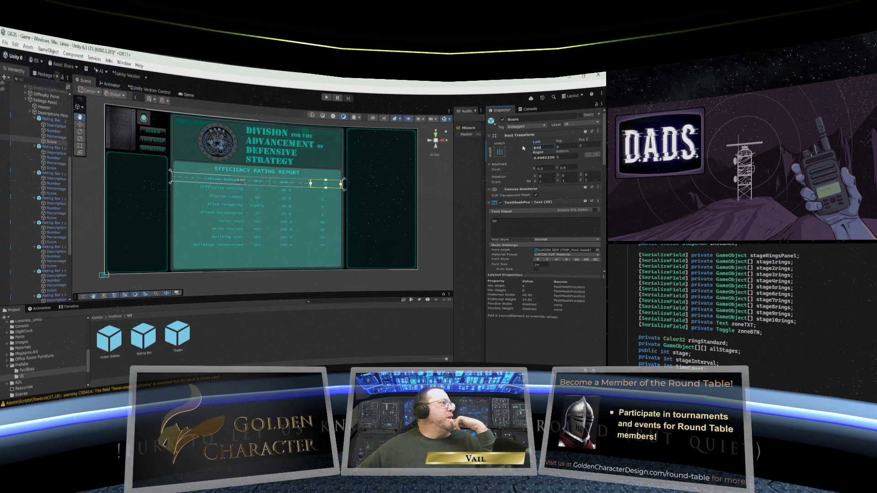
click(540, 157)
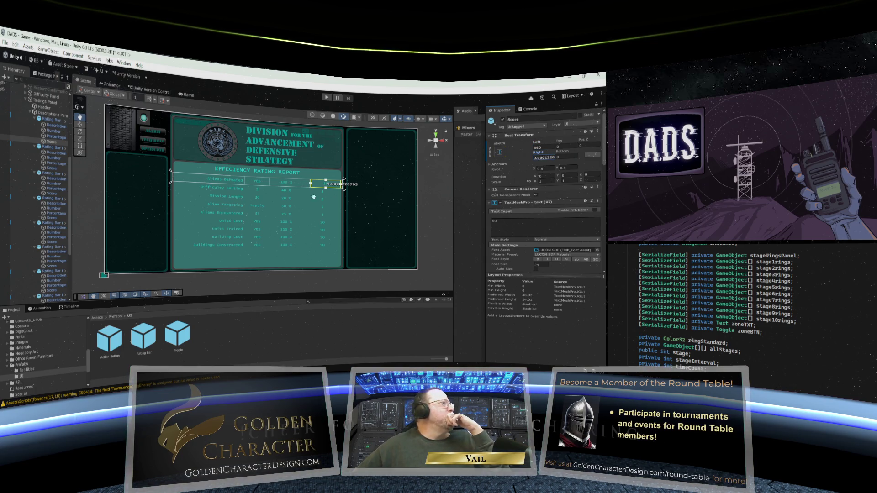
click(55, 137)
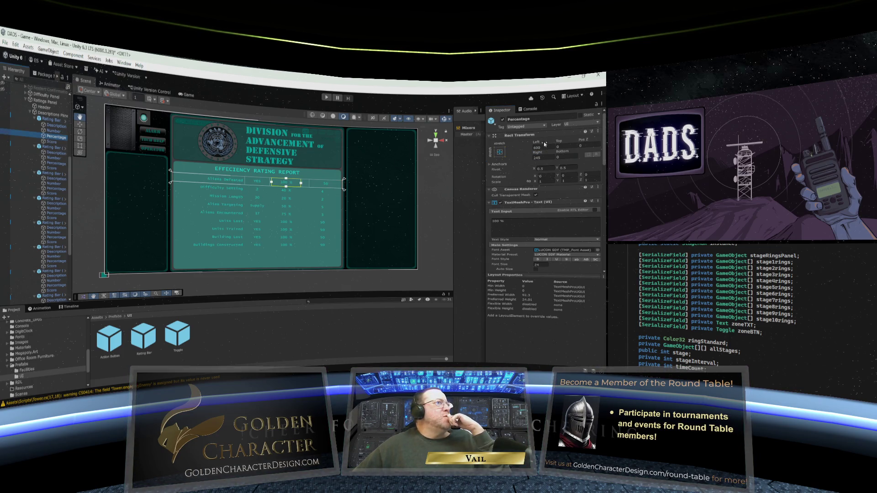
mouse_move(539, 143)
mouse_down()
mouse_move(545, 147)
mouse_move(522, 153)
mouse_up()
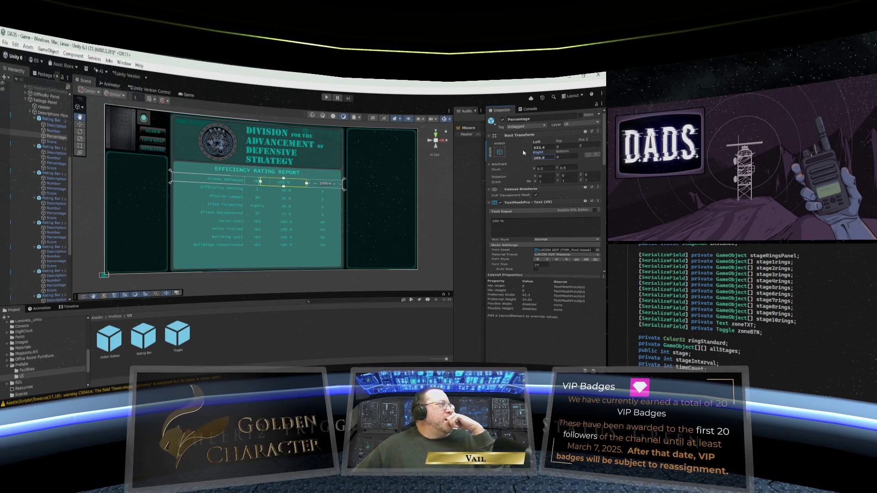
key(BackSpace)
key(BackSpace)
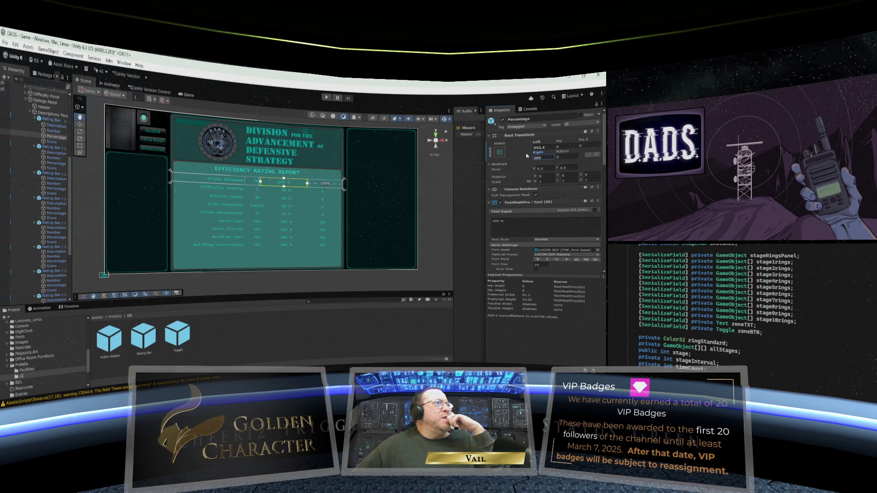
key(Return)
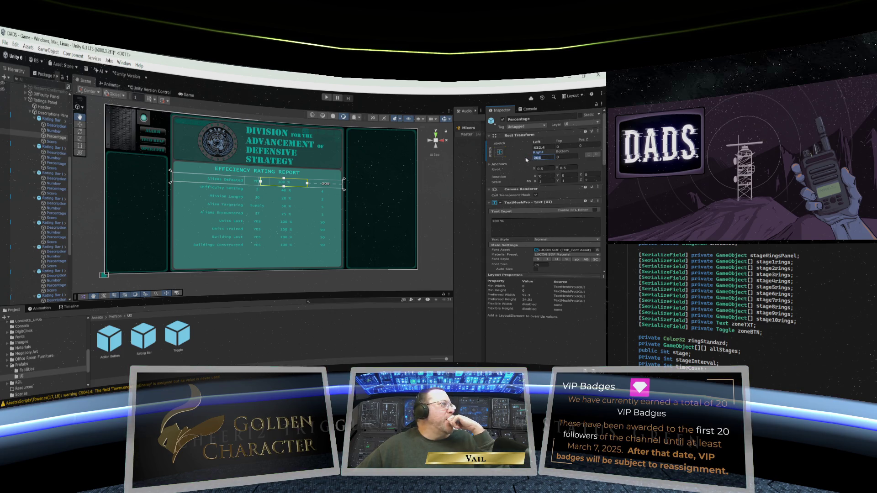
mouse_move(538, 144)
mouse_down()
mouse_move(594, 141)
mouse_move(16, 110)
mouse_move(40, 118)
mouse_up()
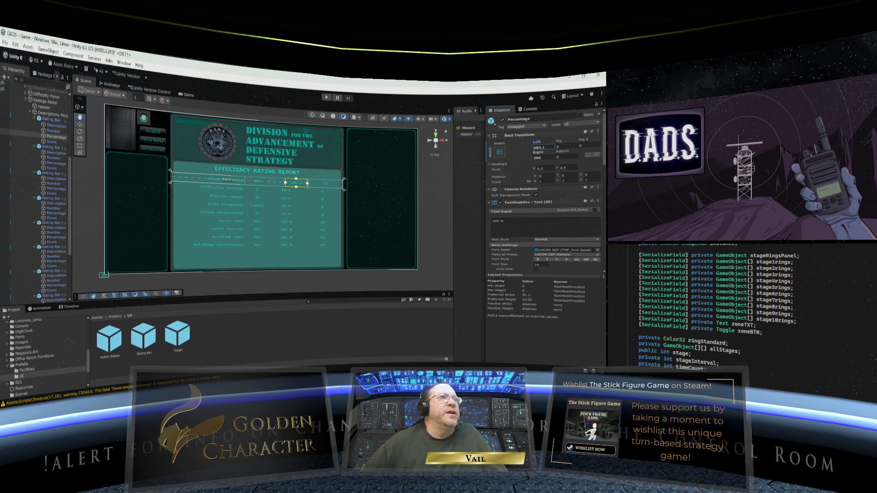
key(alt+Tab)
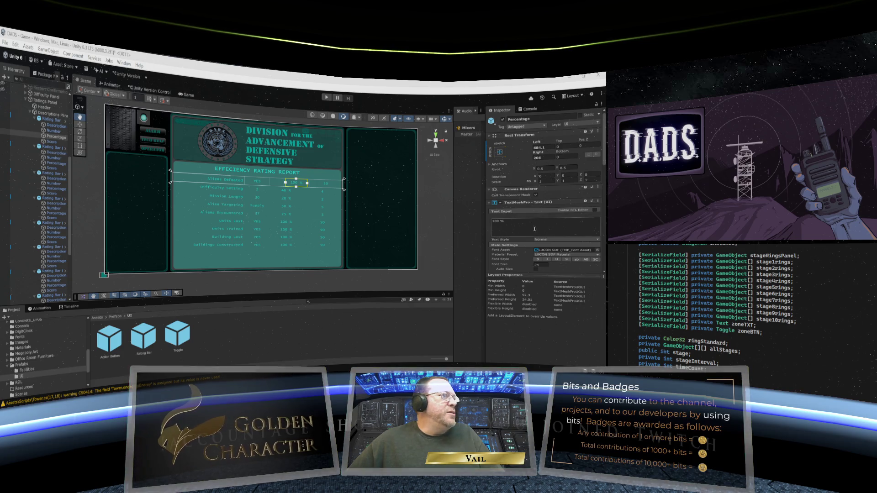
click(54, 132)
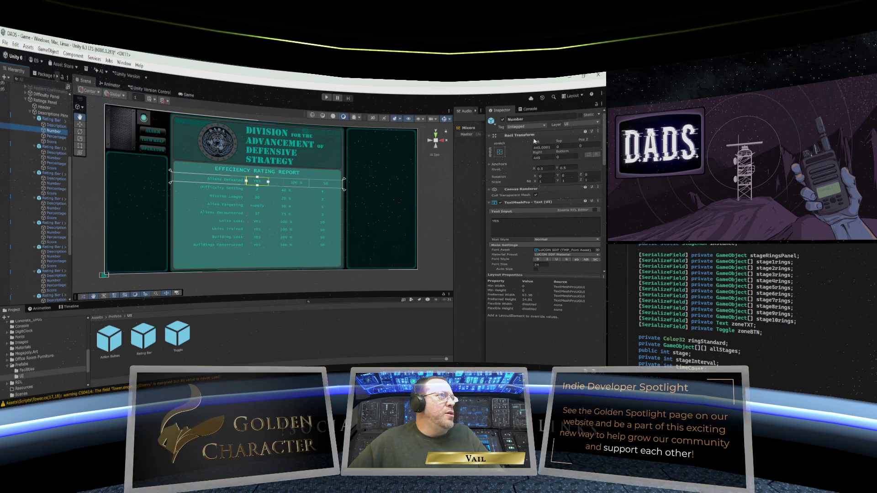
Set the top row's YES number box Left offset to 500.
mouse_move(536, 141)
mouse_down()
mouse_move(547, 144)
mouse_move(498, 156)
mouse_up()
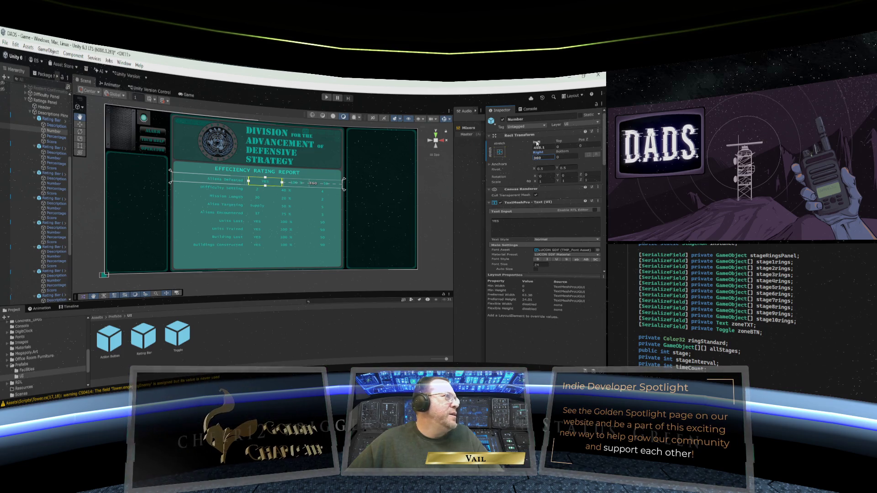
drag(537, 142, 562, 142)
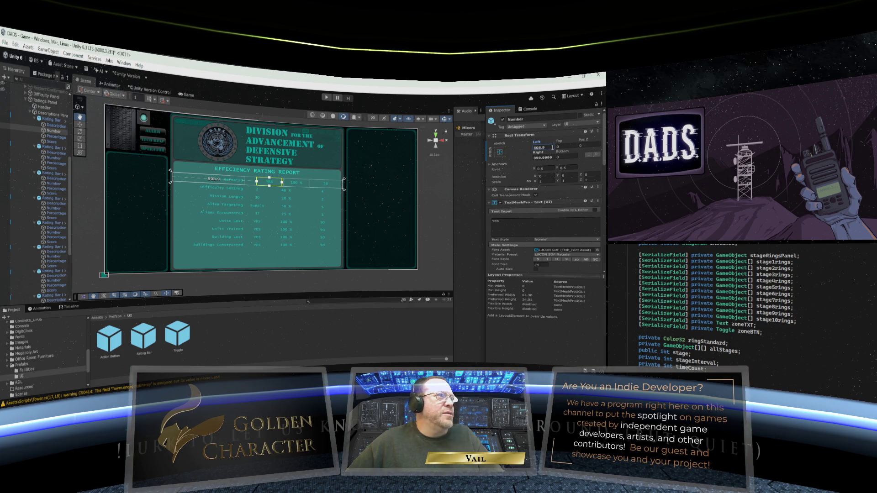
text(500)
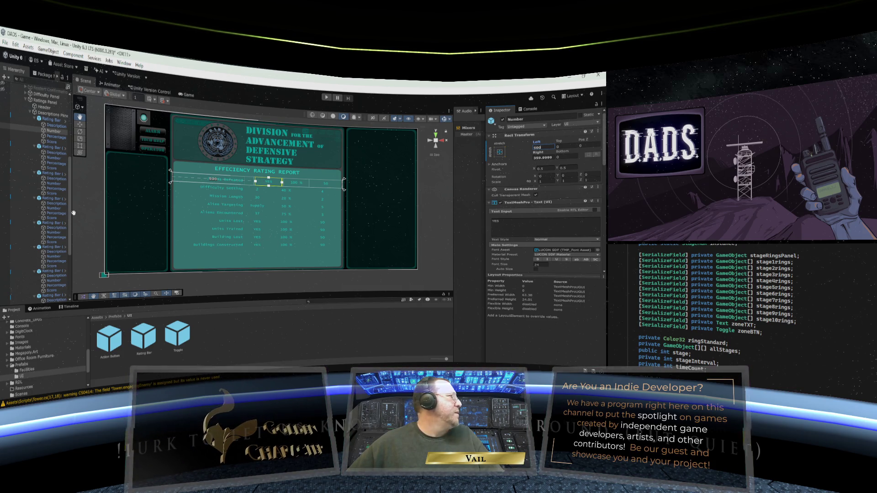
Give the Aliens Defeated row's 100 % Percentage box Rect Transform Right 225 and Left 655.
click(51, 208)
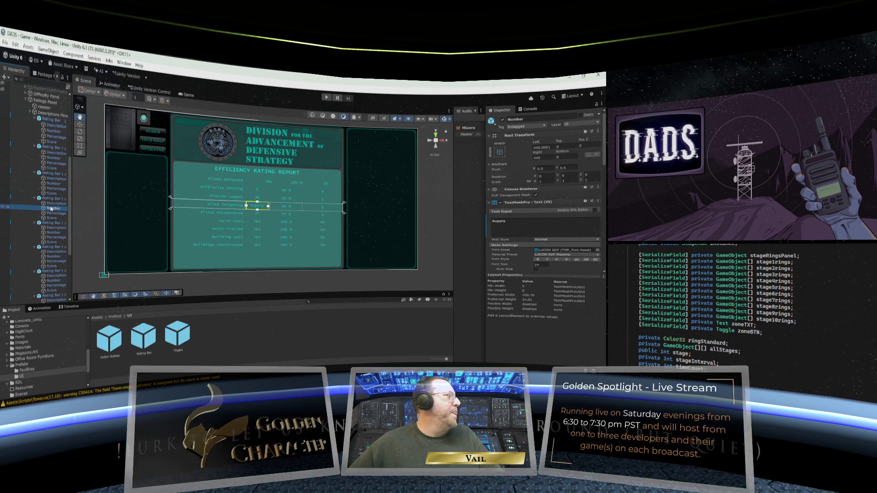
click(52, 142)
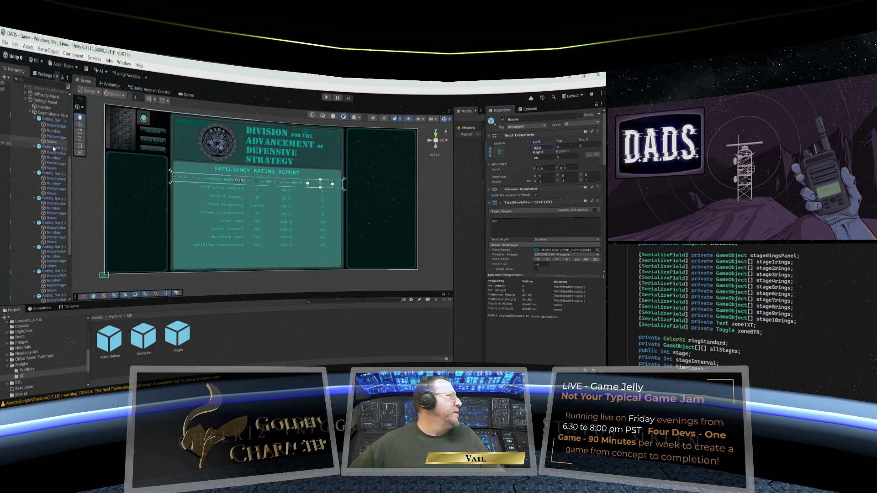
click(55, 137)
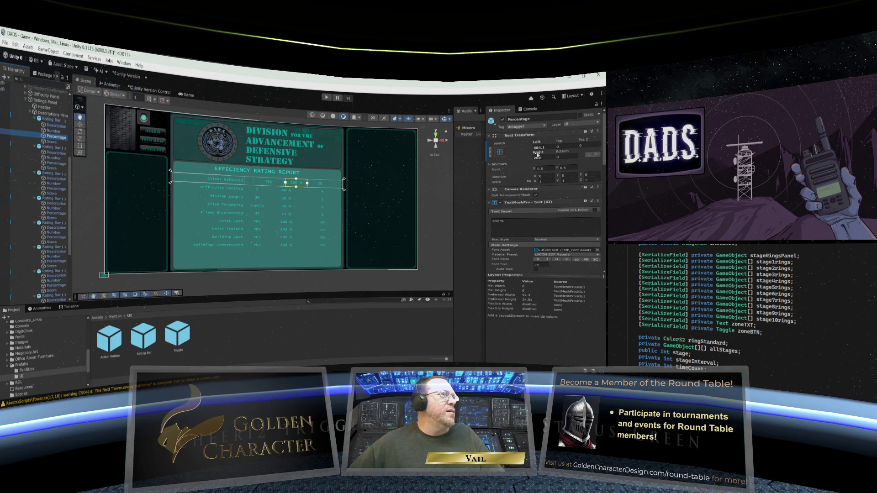
mouse_move(538, 152)
mouse_down()
mouse_move(566, 153)
mouse_move(550, 152)
mouse_up()
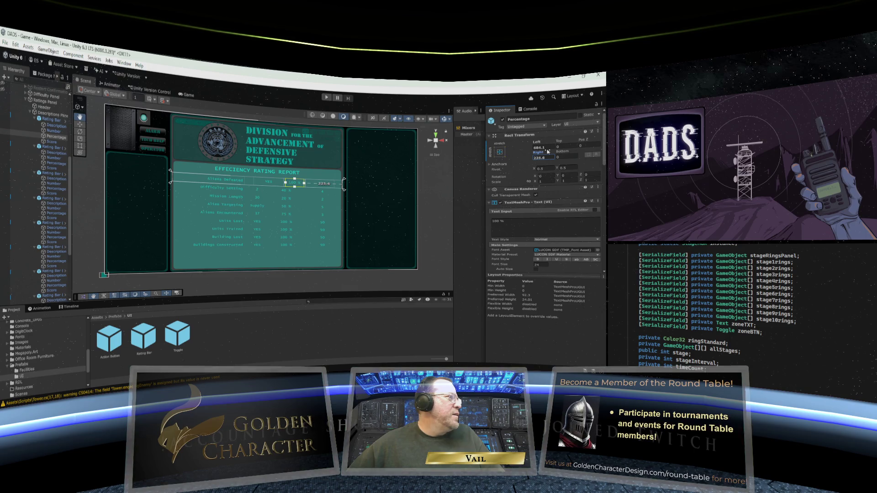
click(548, 158)
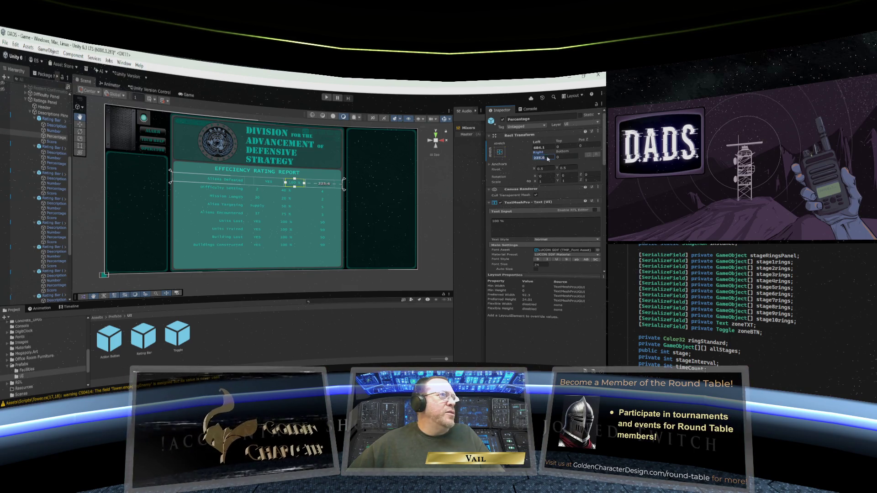
text(225)
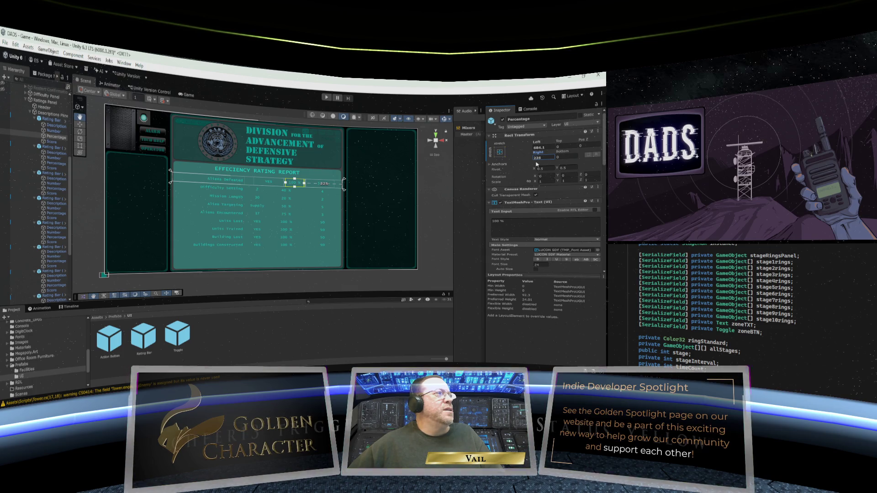
click(540, 147)
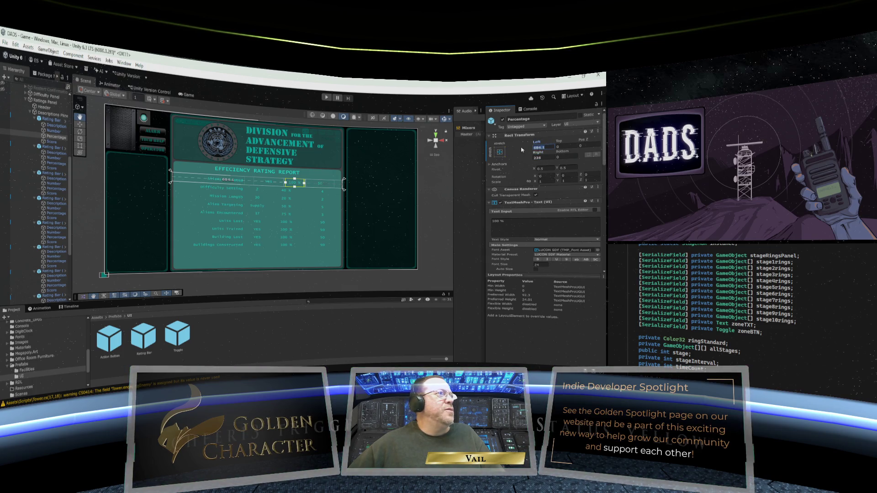
text(655)
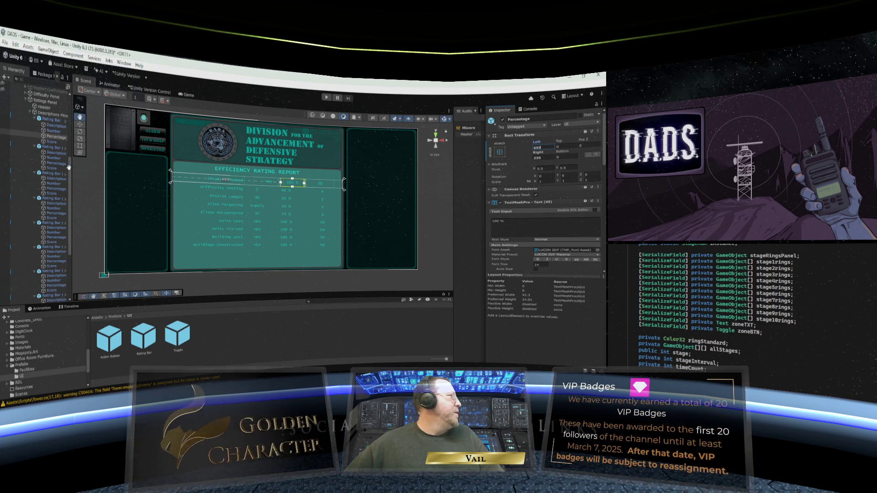
Set the Aliens Defeated row's YES Number box to Right 390 and Left 480.
click(52, 131)
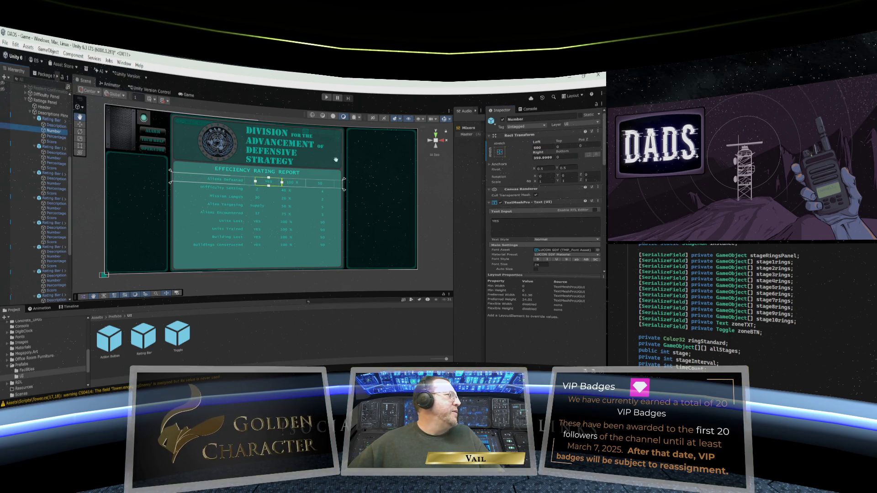
mouse_move(539, 153)
mouse_down()
mouse_move(505, 155)
mouse_move(571, 152)
mouse_move(560, 152)
mouse_up()
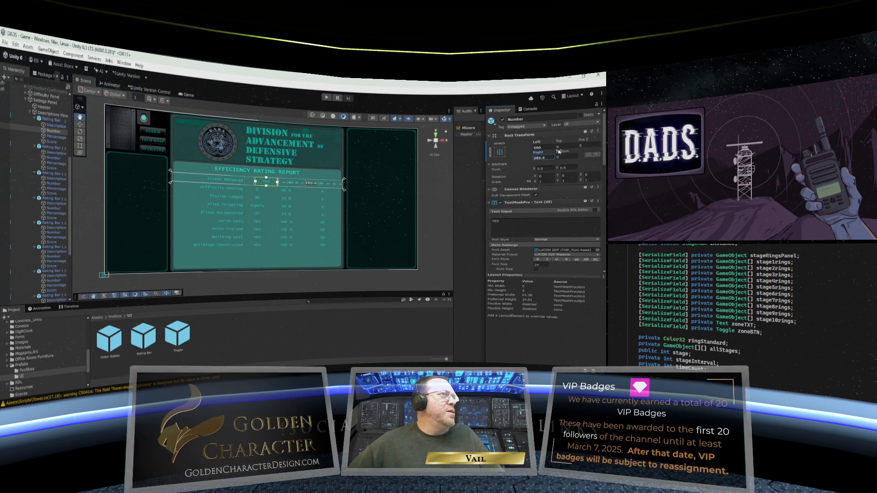
click(549, 157)
text(390)
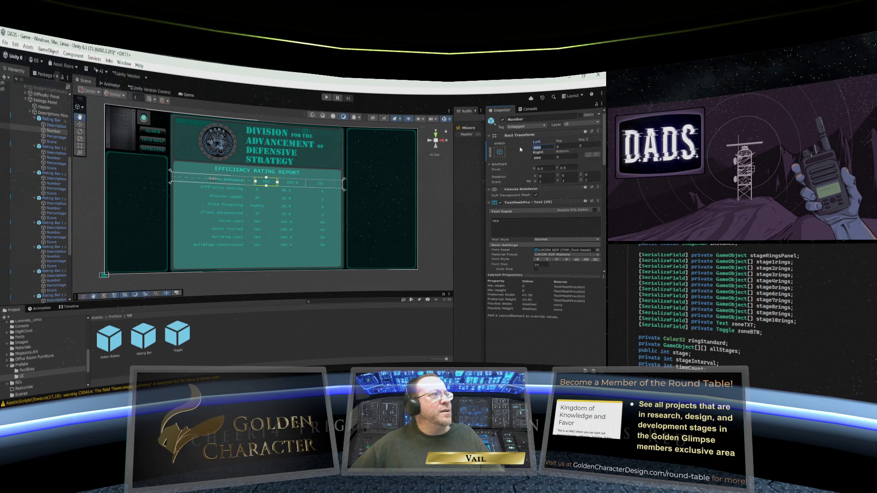
text(480)
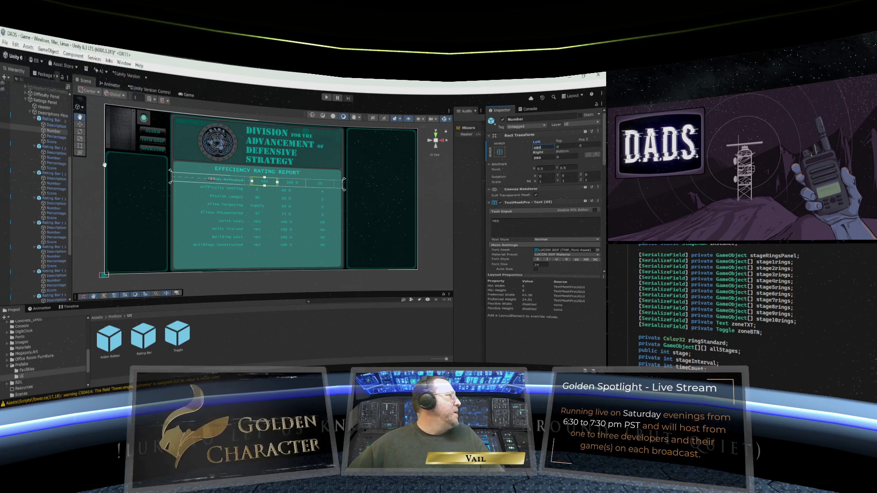
click(55, 125)
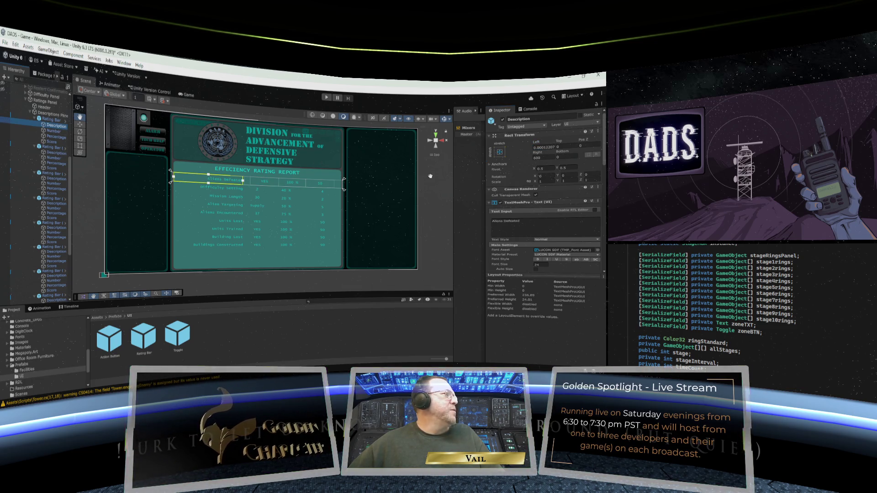
mouse_move(539, 153)
mouse_down()
mouse_move(551, 154)
mouse_move(519, 153)
mouse_up()
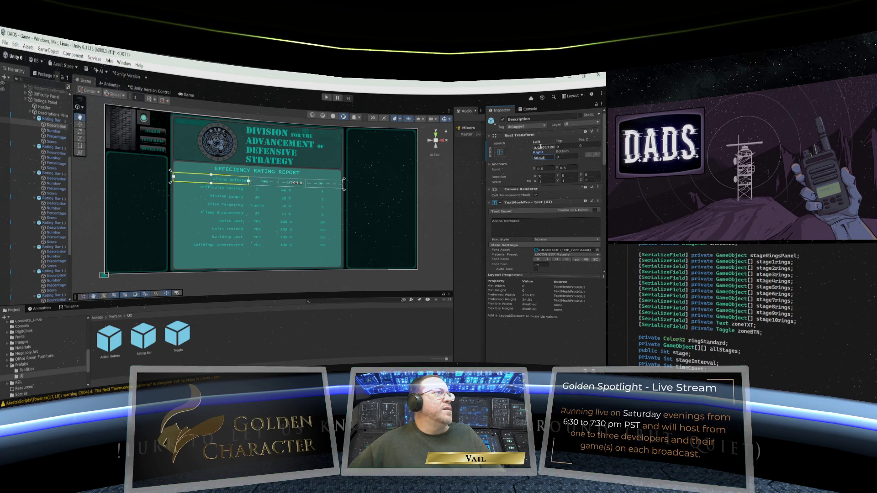
click(539, 147)
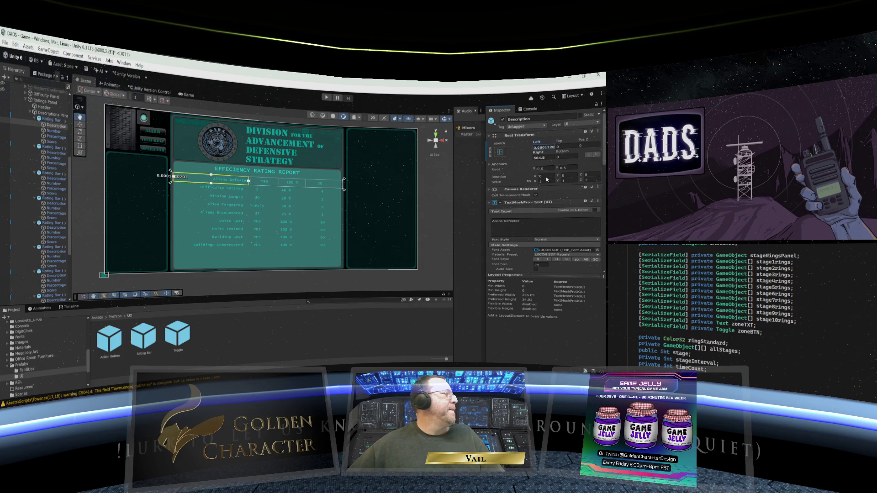
click(52, 243)
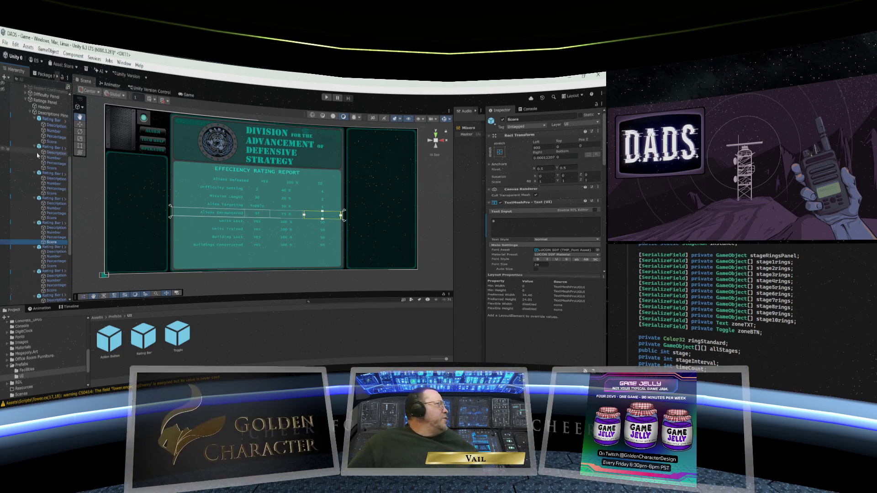
click(48, 121)
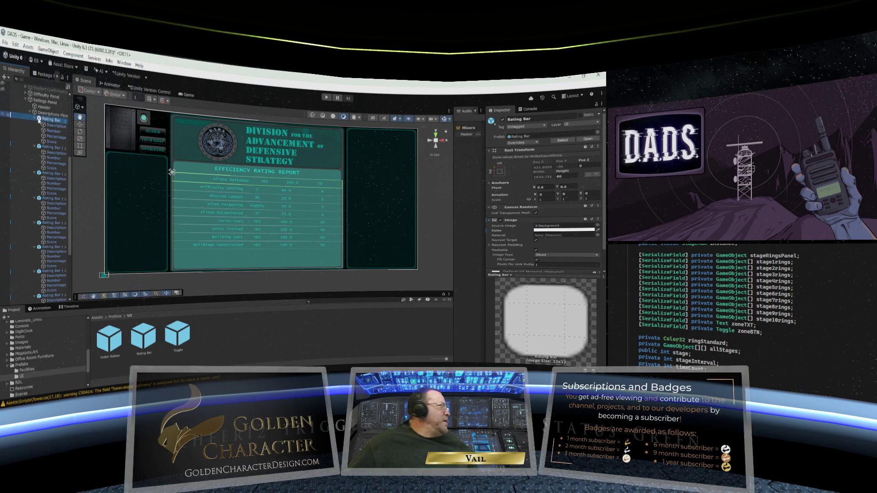
click(140, 340)
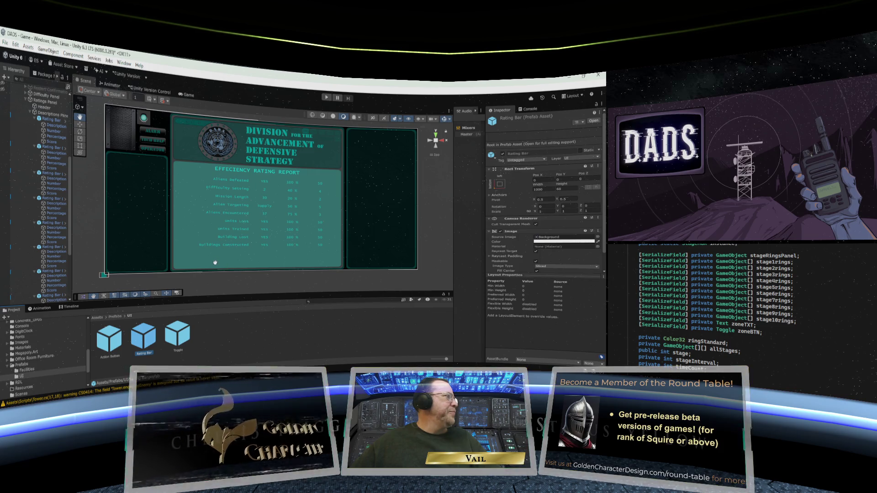
scroll(216, 263, up, 2)
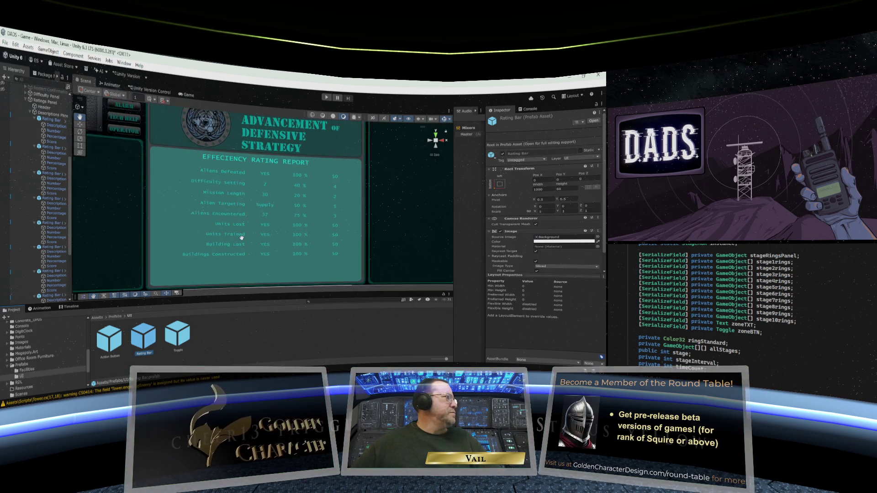
scroll(238, 242, down, 4)
scroll(242, 238, up, 2)
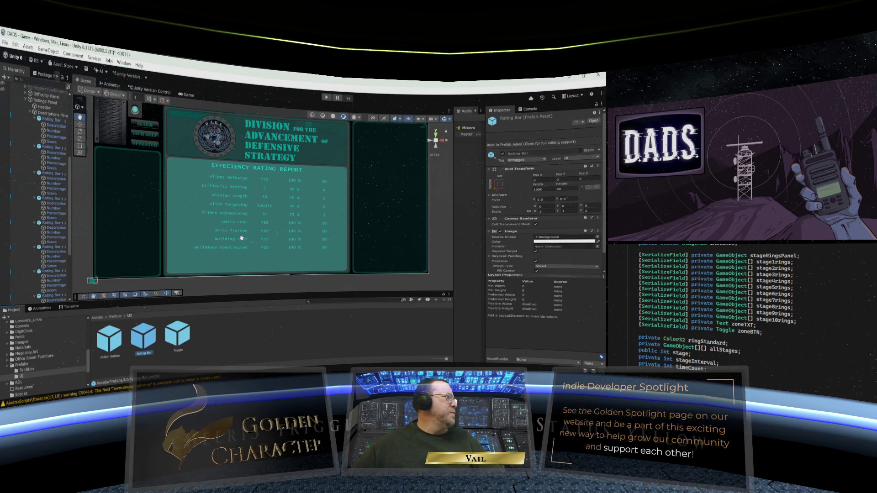
scroll(242, 238, up, 1)
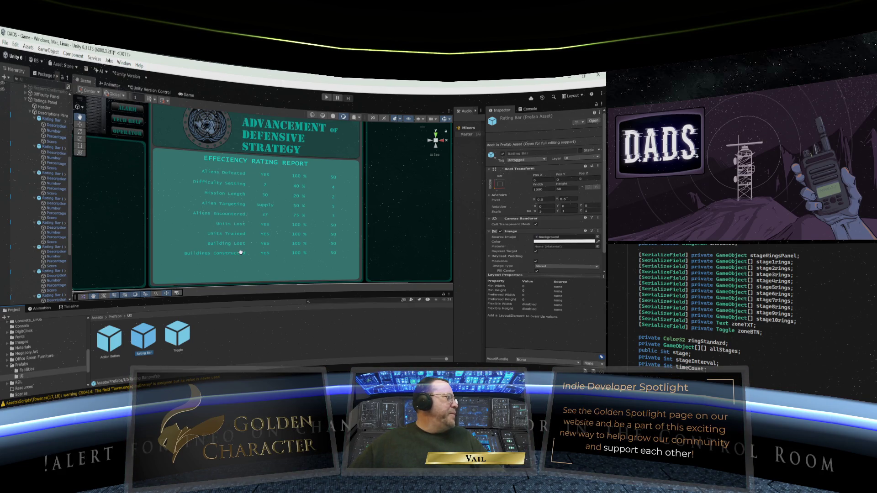
scroll(241, 253, down, 1)
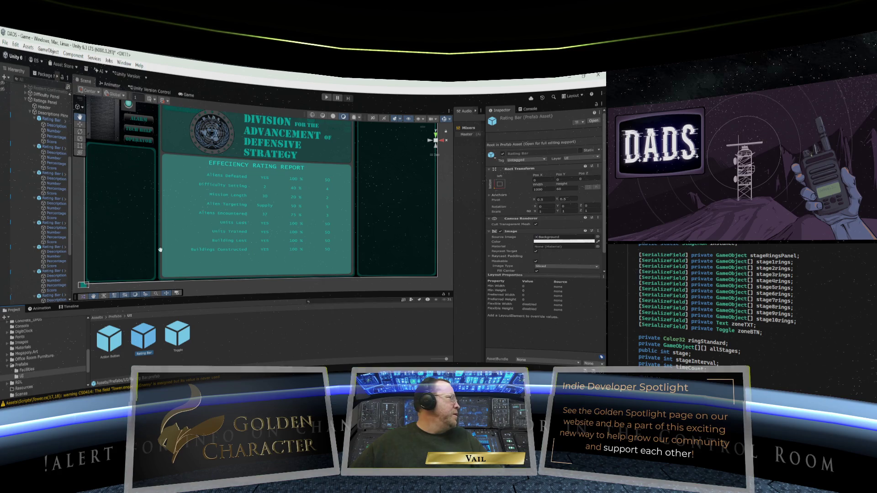
Collapse all the expanded Rating Bar entries in the Hierarchy.
click(36, 120)
click(35, 125)
click(36, 131)
click(35, 136)
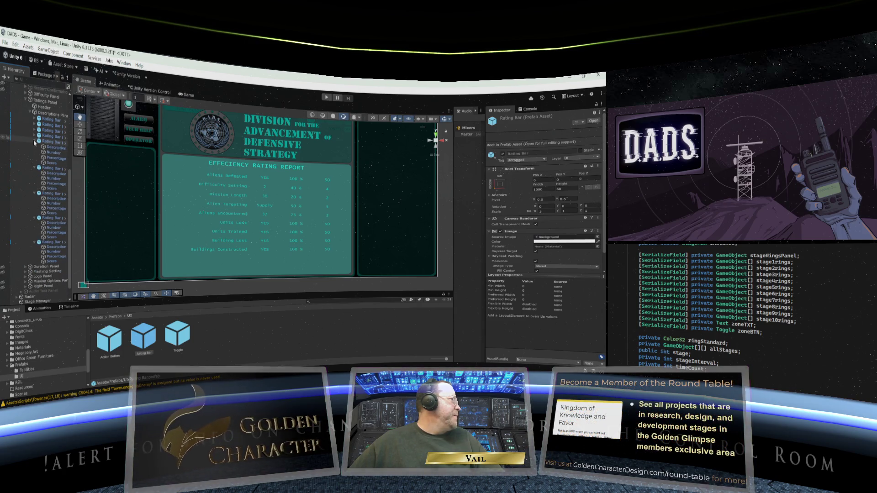
click(35, 142)
click(35, 147)
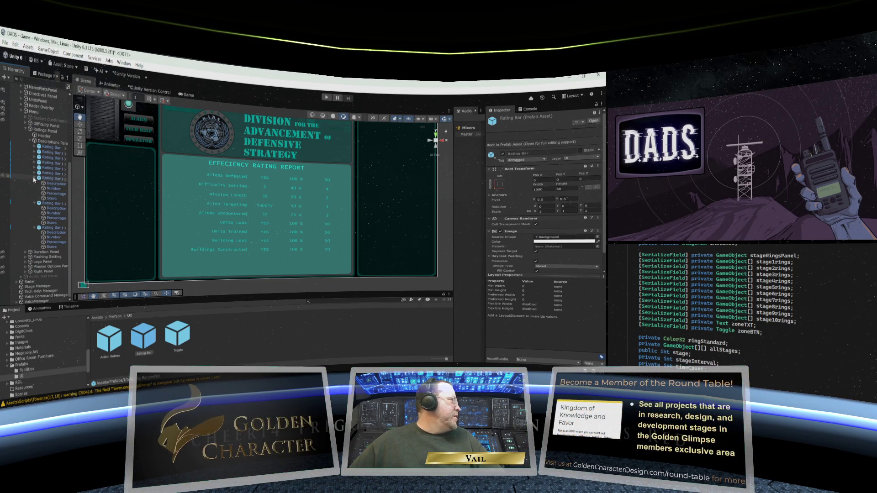
click(35, 179)
click(35, 203)
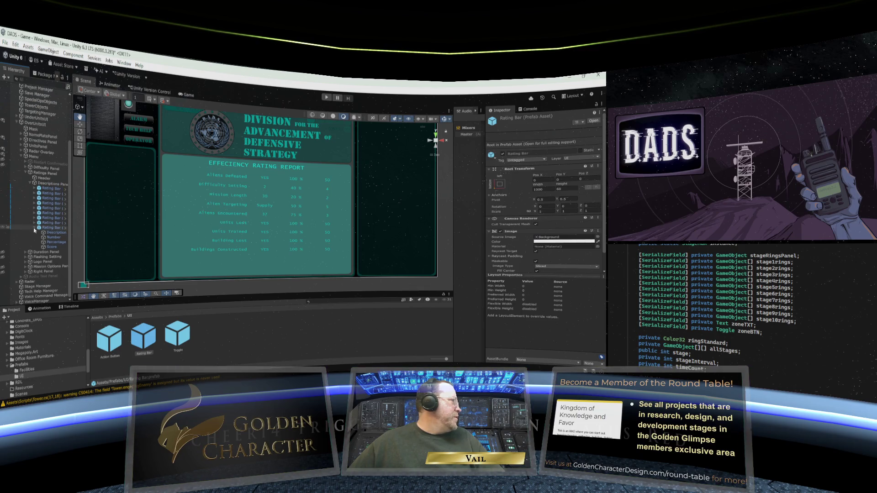
click(33, 230)
Duplicate Rating Bar (8) to create Rating Bar (9) at the bottom.
click(44, 247)
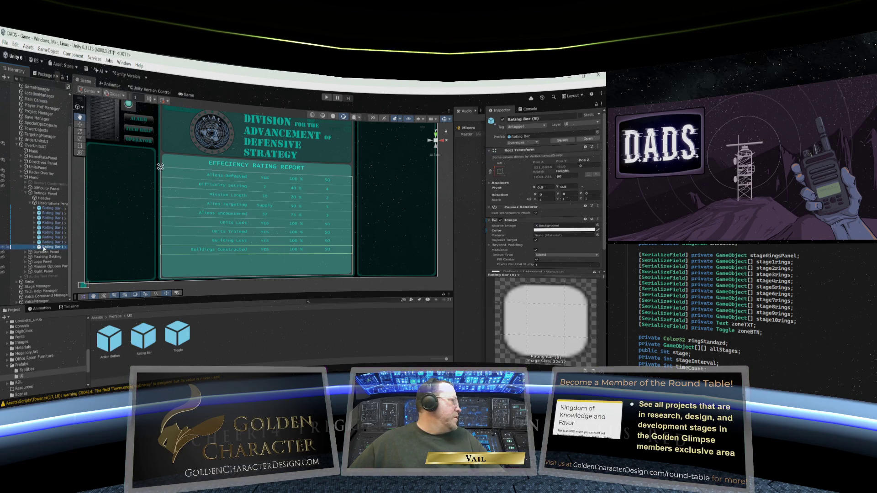
right_click(44, 247)
click(64, 174)
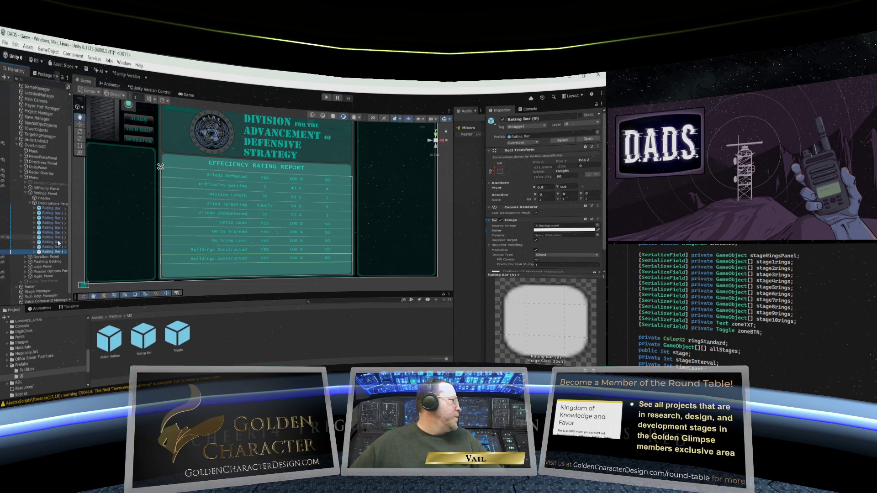
click(35, 252)
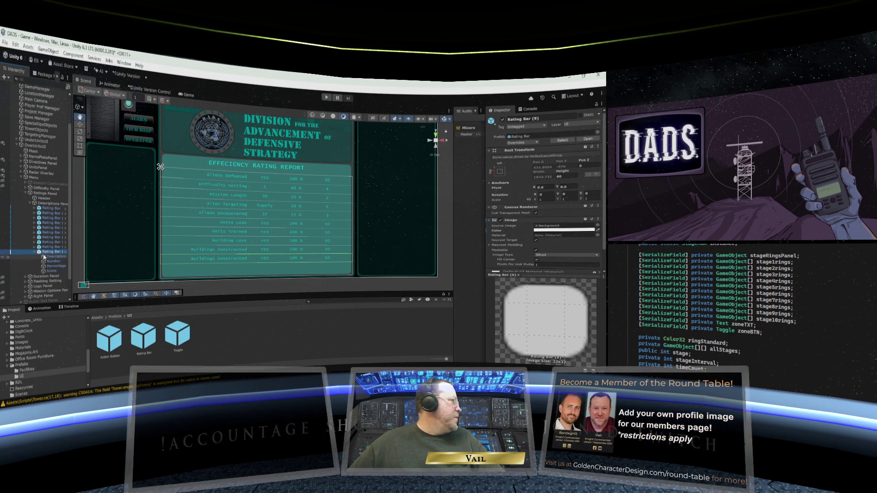
Replace the new row's Buildings Constructed description with TOTAL MISSION EVALUATION.
click(55, 257)
click(532, 222)
key(ctrl+a)
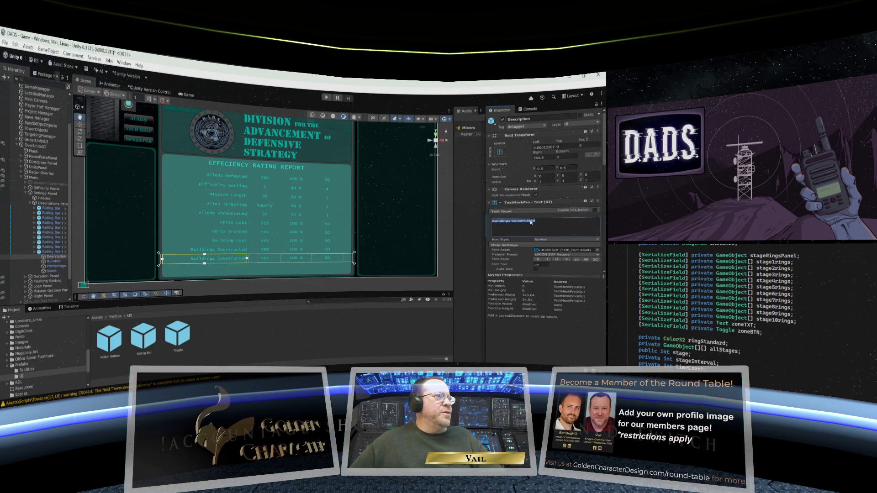
text(TOTAL MISSION EVALUATION)
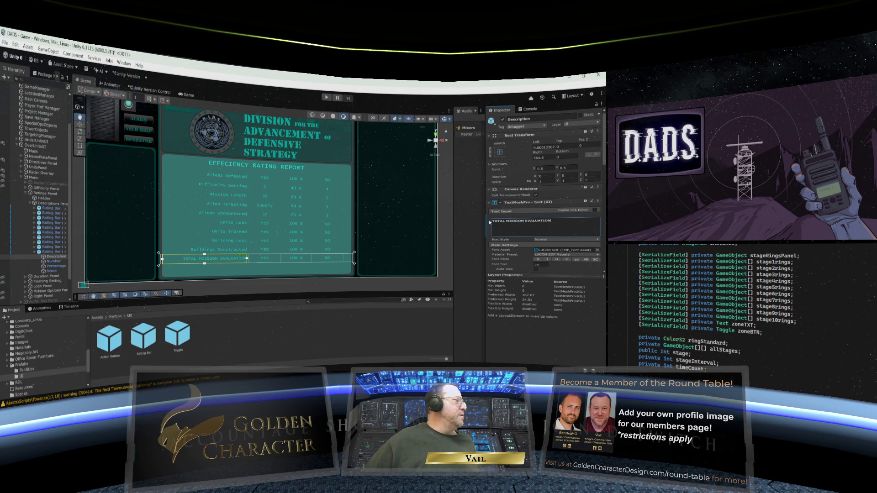
Clear the YES Number text and the 100 % Percentage text from the row.
click(53, 261)
click(504, 221)
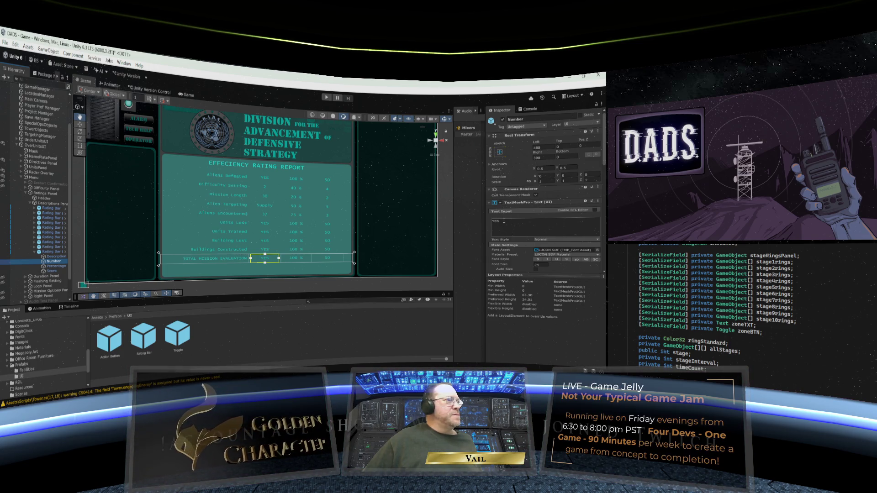
drag(504, 221, 491, 222)
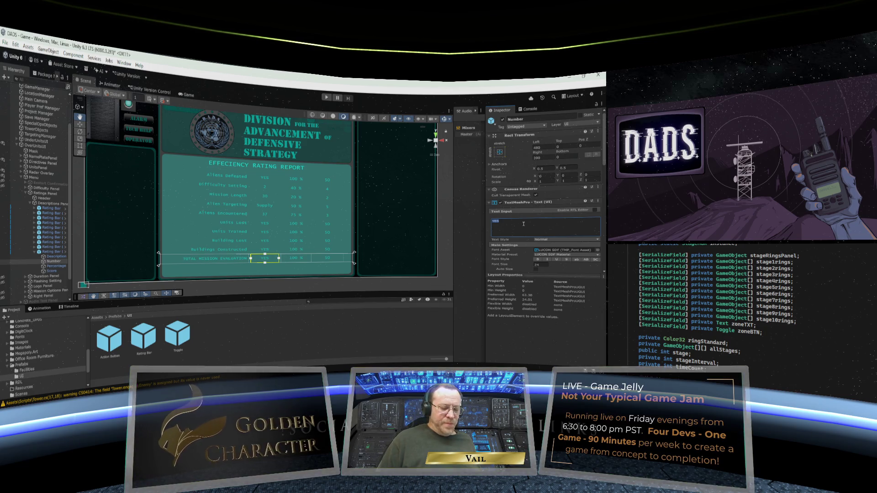
key(BackSpace)
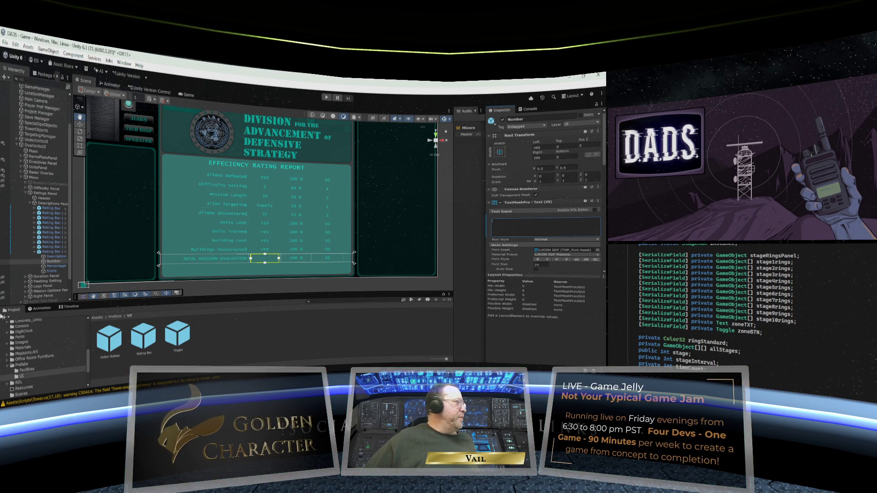
click(56, 266)
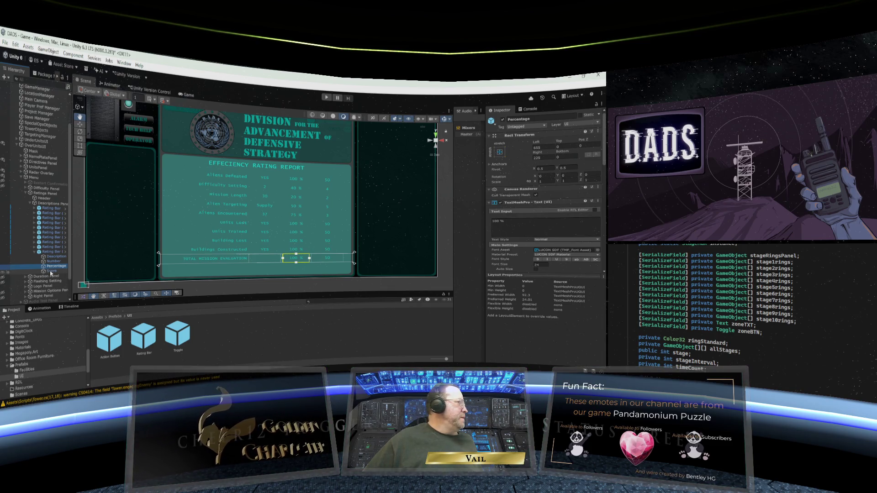
click(497, 222)
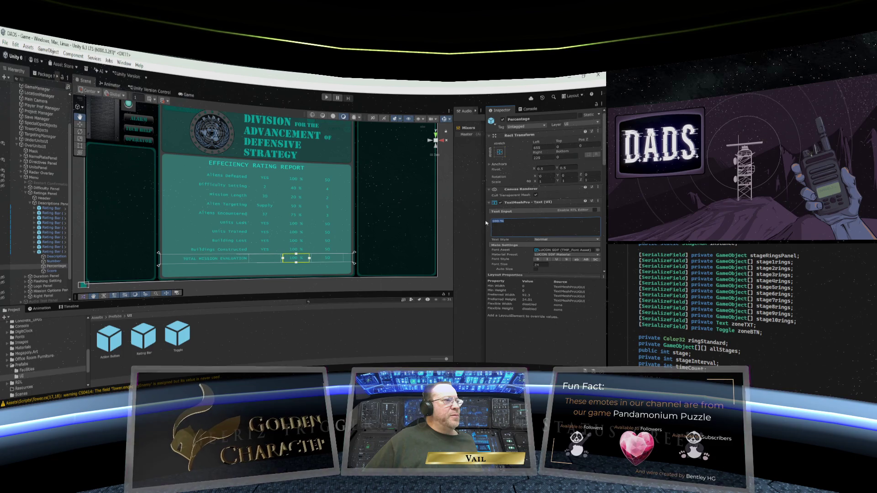
key(BackSpace)
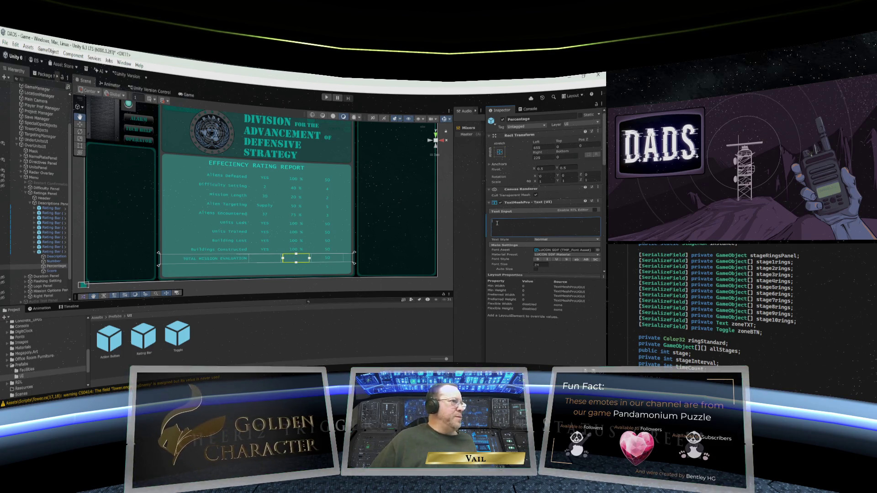
Change the row's score from 50 to 67 and move Rating Bar (9) under Header.
click(51, 271)
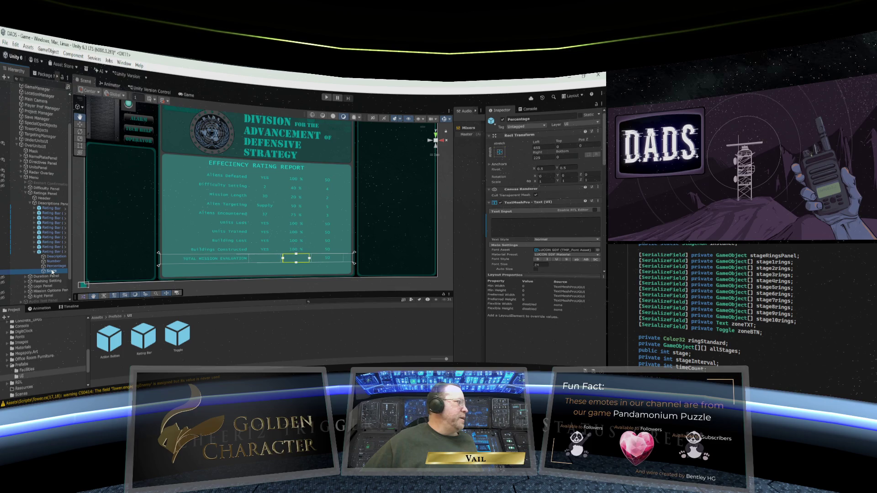
click(518, 236)
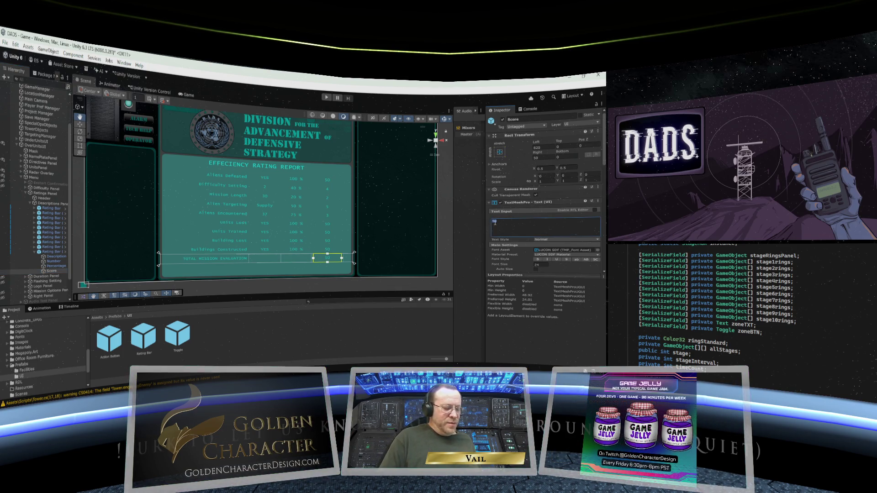
text(87)
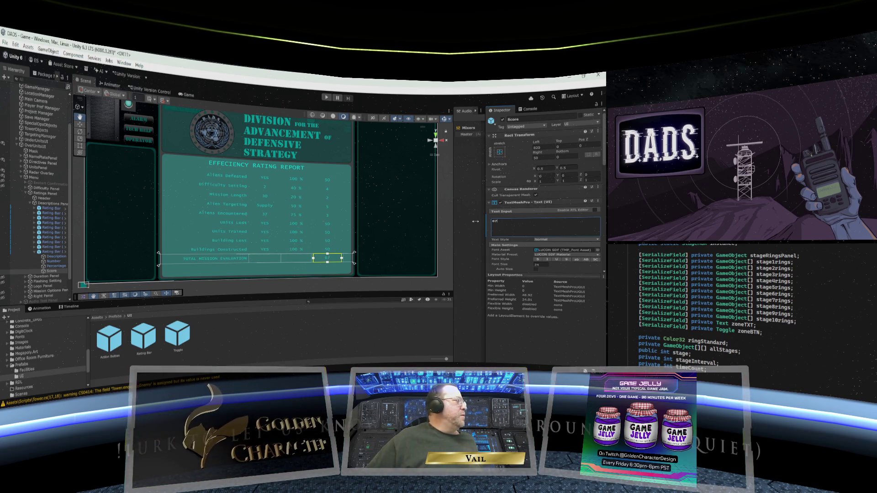
click(36, 252)
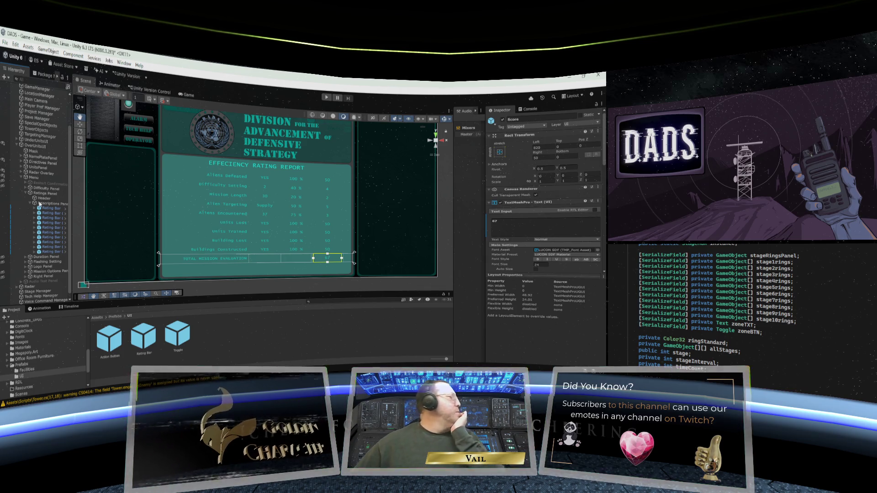
drag(40, 254, 34, 206)
click(34, 206)
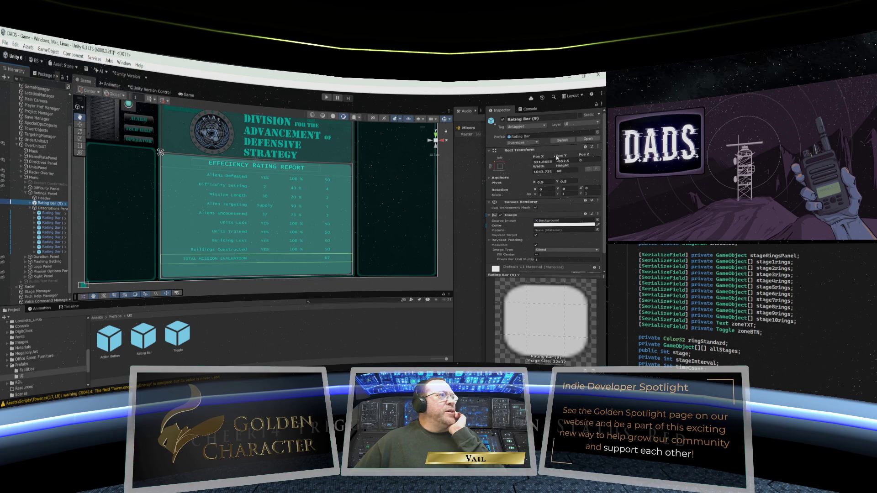
Lower Rating Bar (9) from Pos Y -652.5 to -684.3.
mouse_move(559, 157)
mouse_down()
mouse_move(533, 158)
mouse_move(549, 158)
mouse_up()
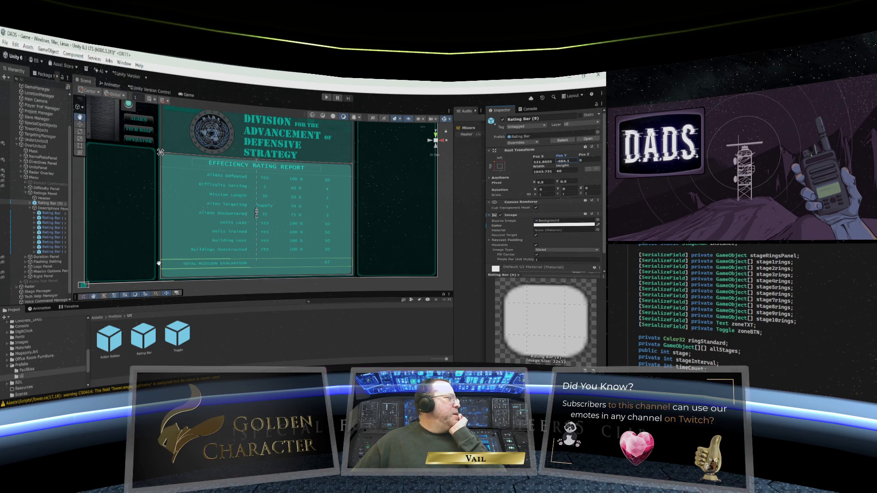
click(30, 203)
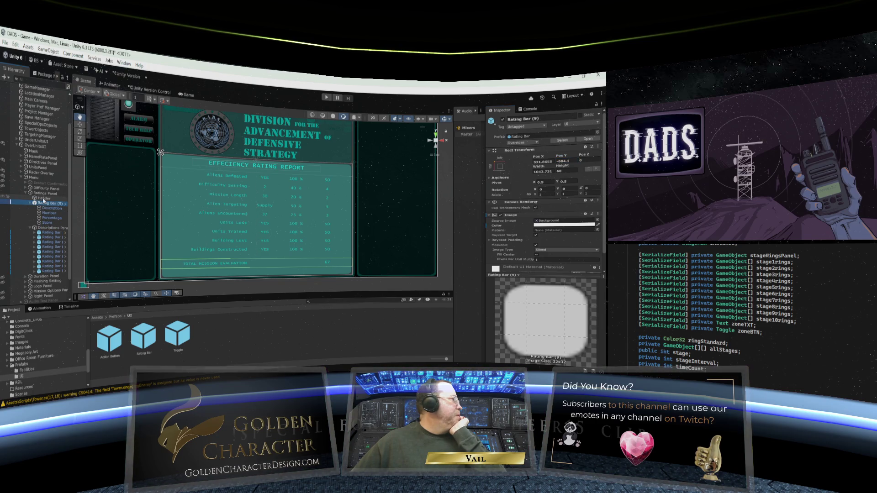
click(44, 199)
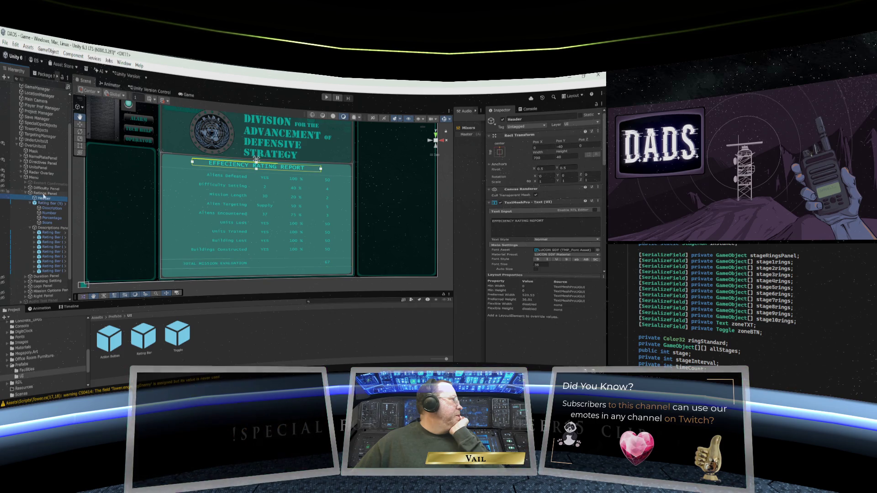
right_click(44, 193)
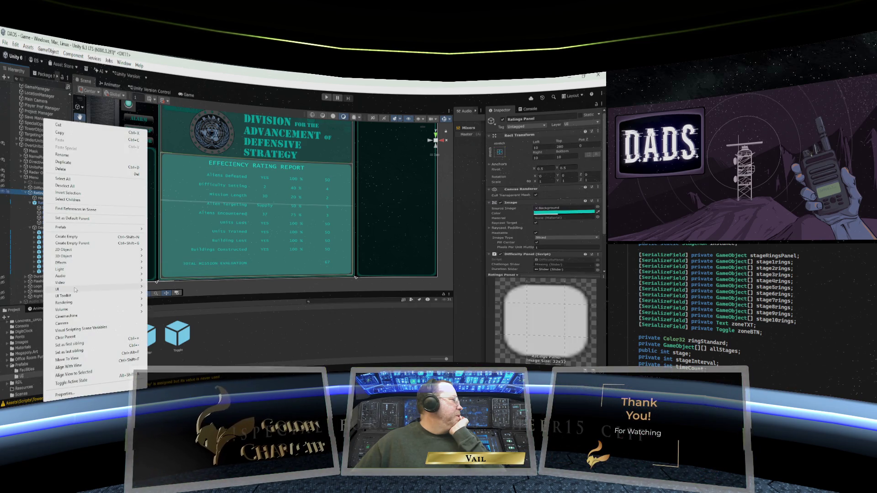
Add a new Image to Ratings Panel anchored to the bottom-right.
mouse_move(77, 289)
click(169, 286)
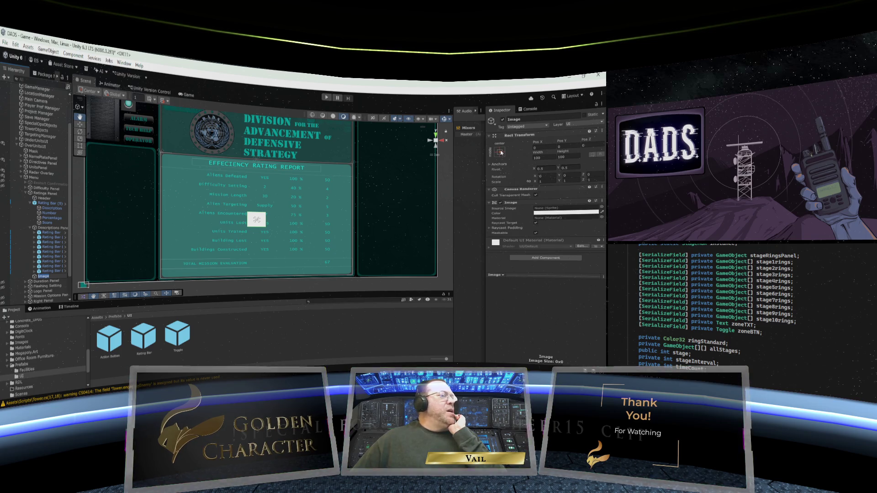
click(501, 153)
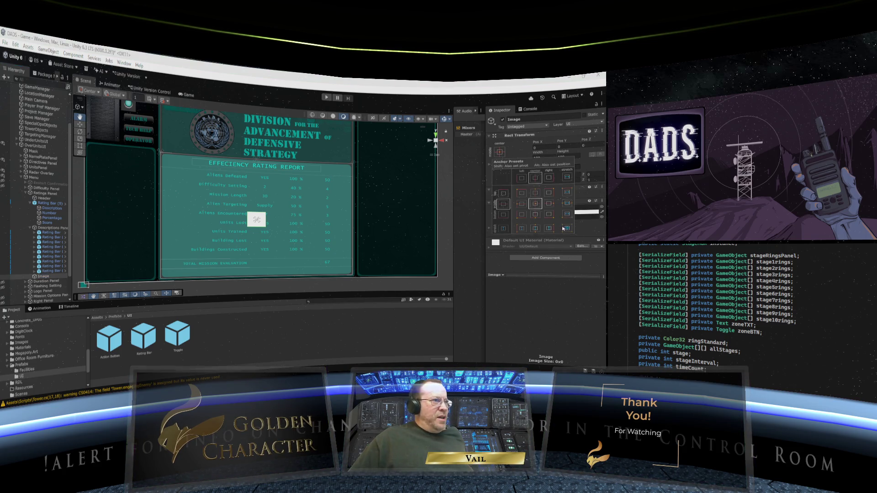
alt+click(550, 214)
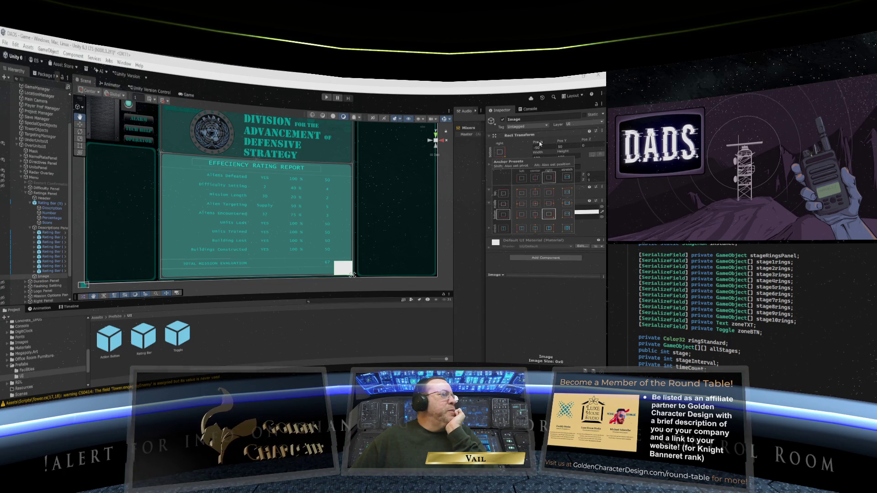
Position the white image at Pos X -135 and Pos Y 90.
drag(540, 143, 506, 145)
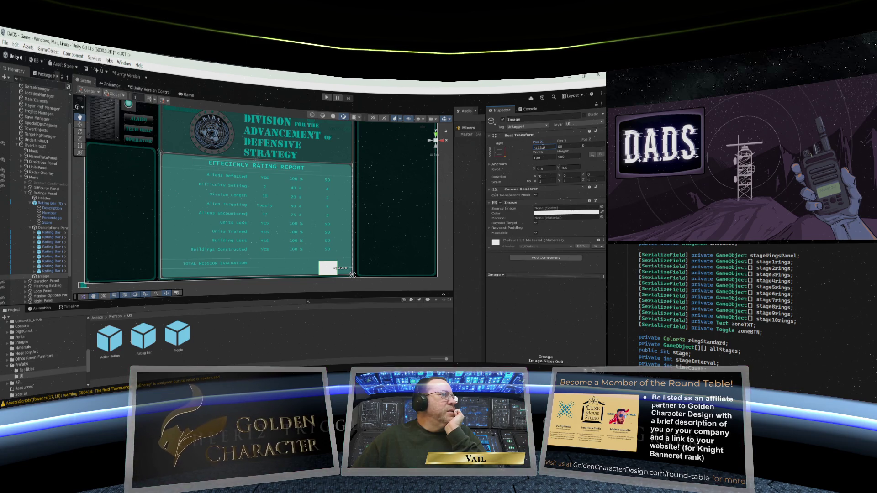
mouse_move(561, 142)
mouse_down()
mouse_move(603, 138)
mouse_move(4, 109)
mouse_move(11, 98)
mouse_move(545, 148)
mouse_move(530, 149)
mouse_up()
text(135)
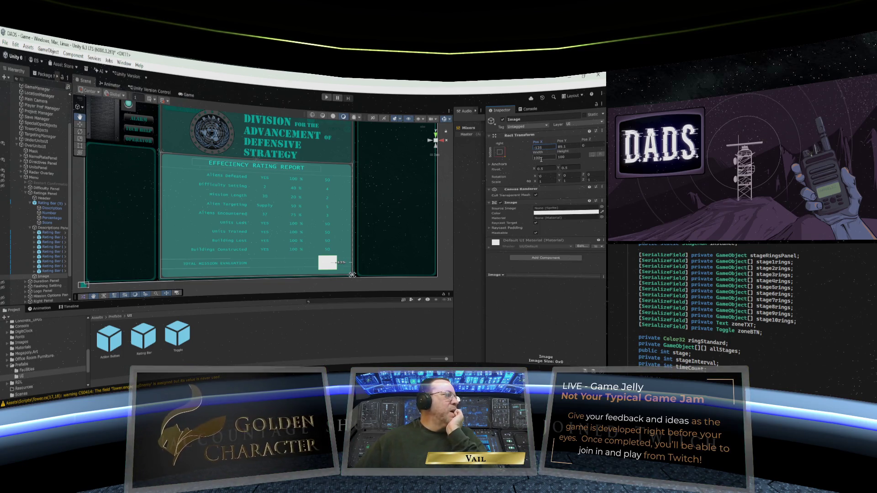
key(Tab)
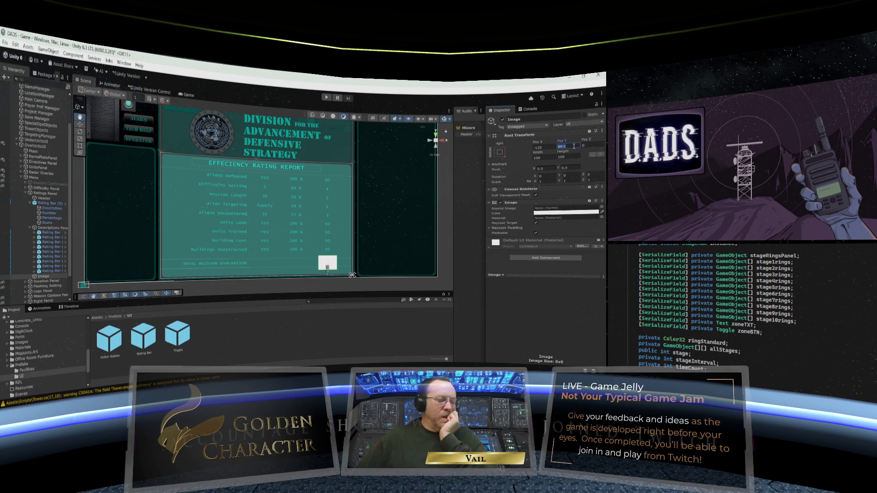
text(90)
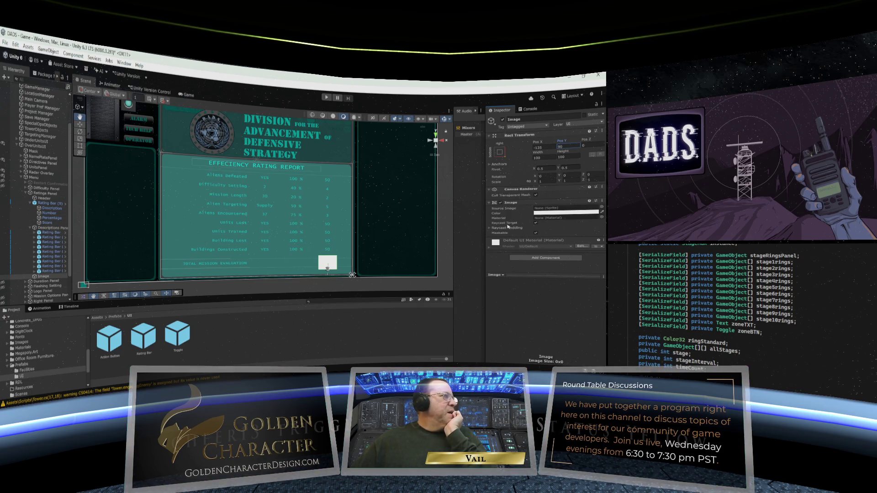
click(601, 208)
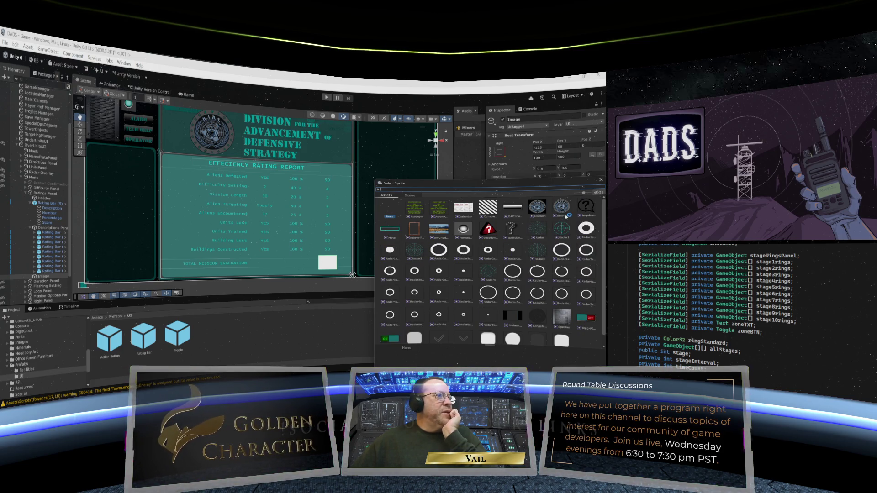
Assign the EmblemAlpha sprite as the image's Source Image.
scroll(566, 214, down, 1)
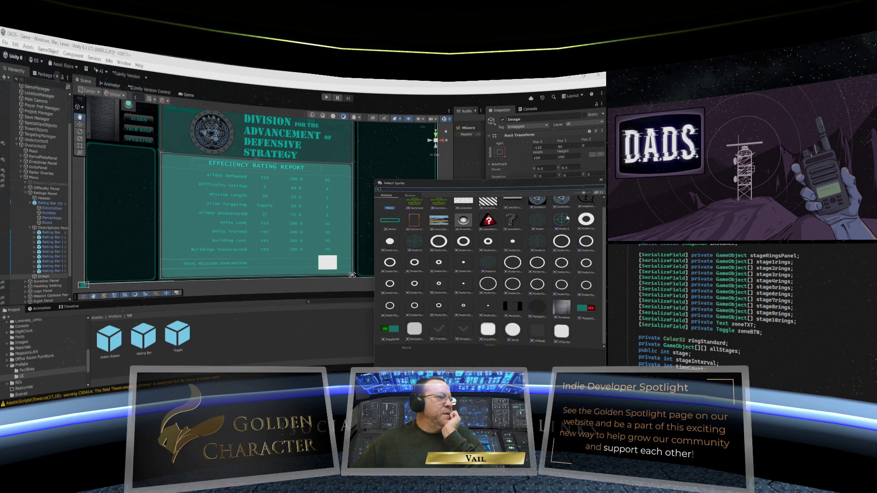
scroll(567, 218, up, 1)
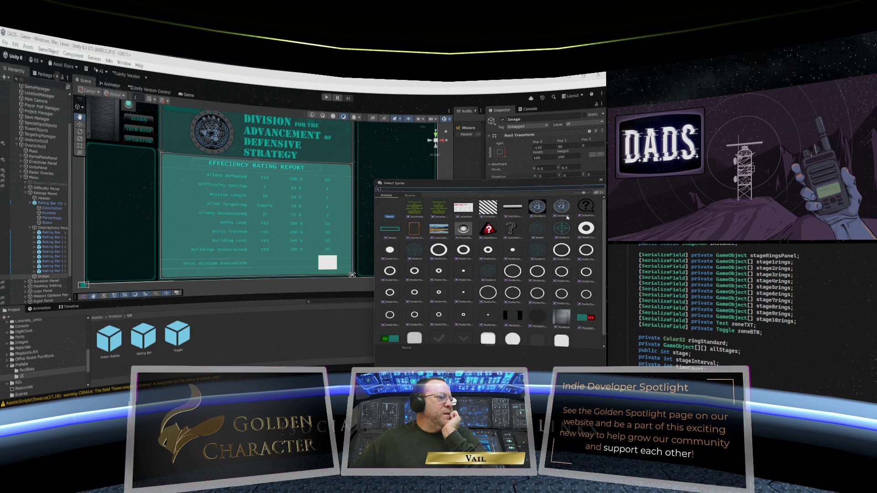
scroll(568, 219, down, 1)
scroll(568, 219, up, 1)
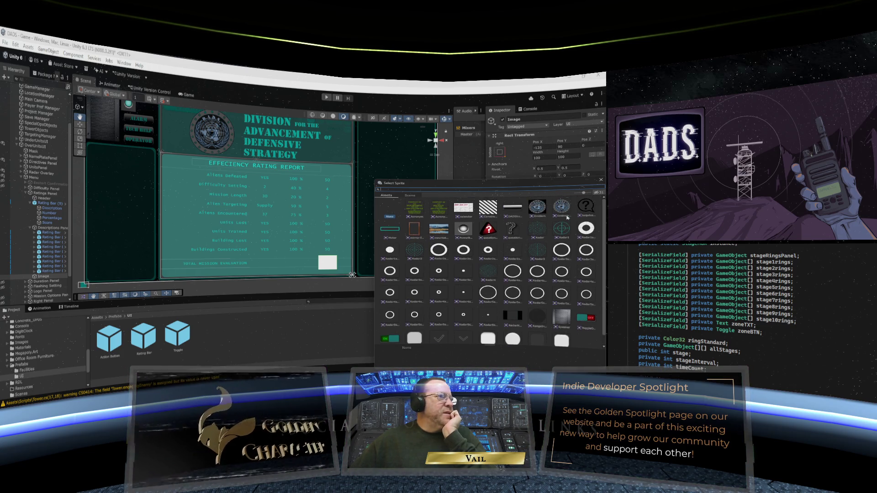
click(564, 210)
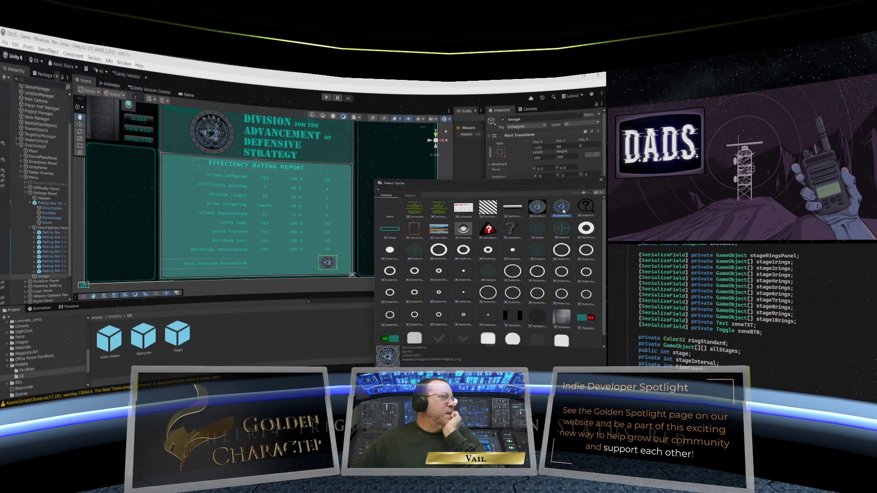
click(602, 180)
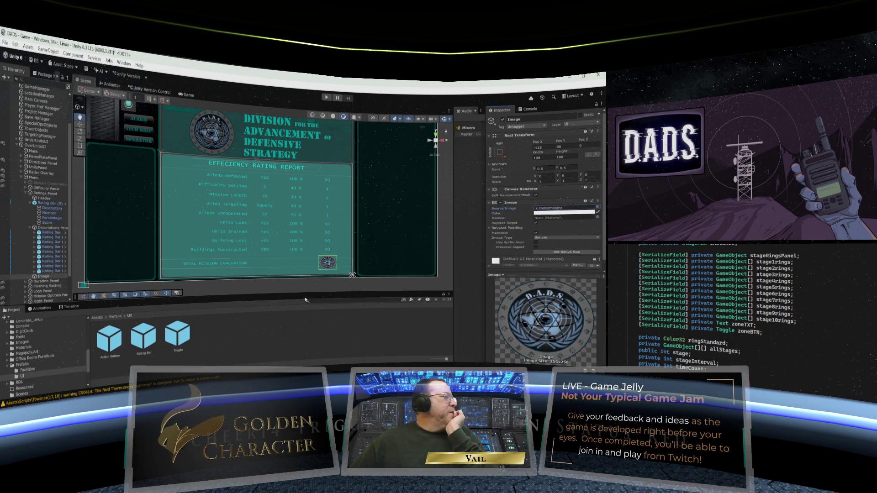
Move the emblem Image under Header so it renders behind the report text.
scroll(325, 264, up, 3)
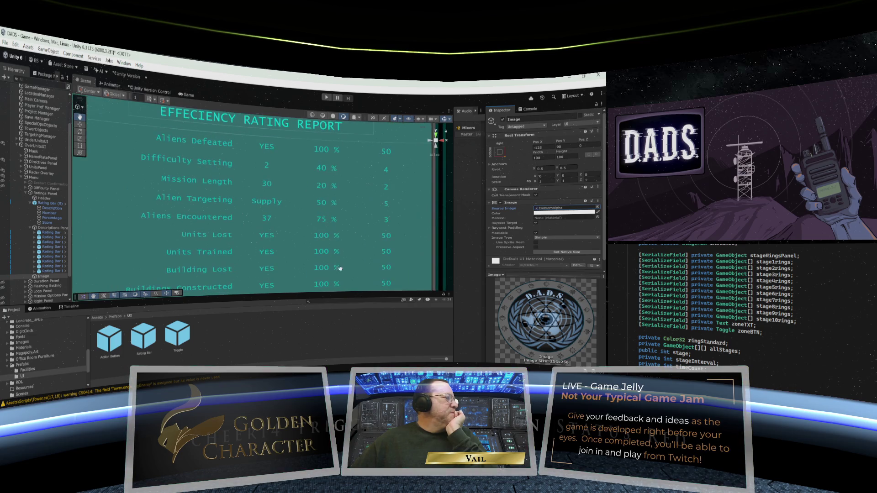
mouse_move(345, 261)
mouse_down()
mouse_move(348, 183)
mouse_move(338, 202)
mouse_move(248, 222)
mouse_up()
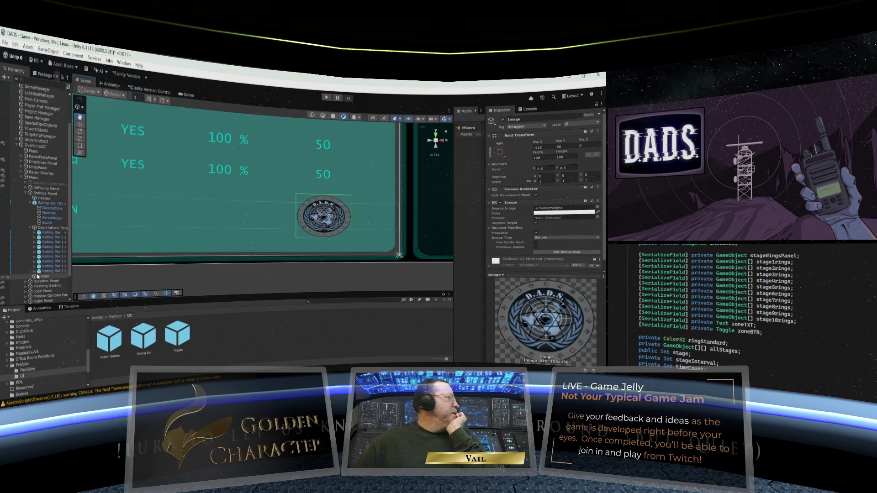
drag(33, 213, 52, 207)
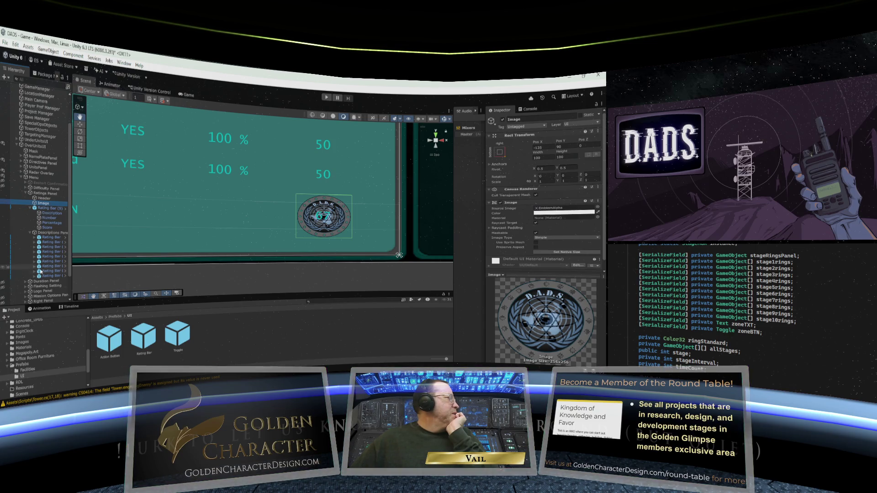
click(47, 228)
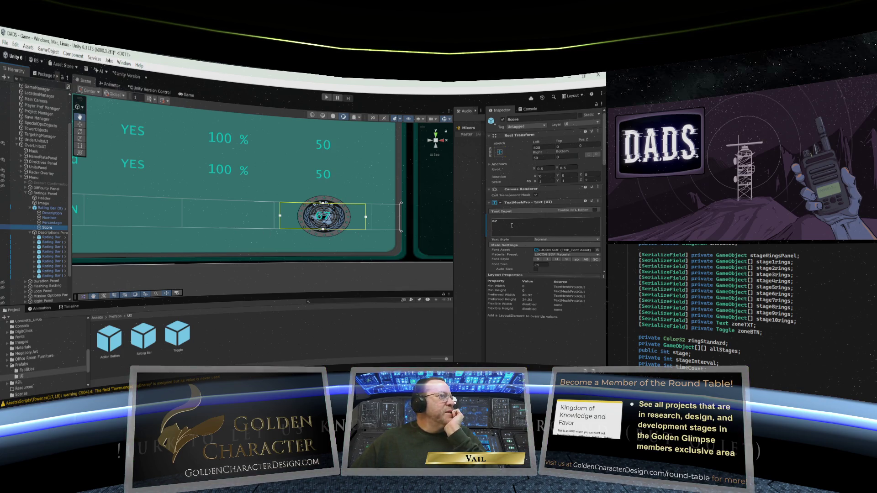
Make the 67 score bold with Auto Size off and font size 36.
click(539, 260)
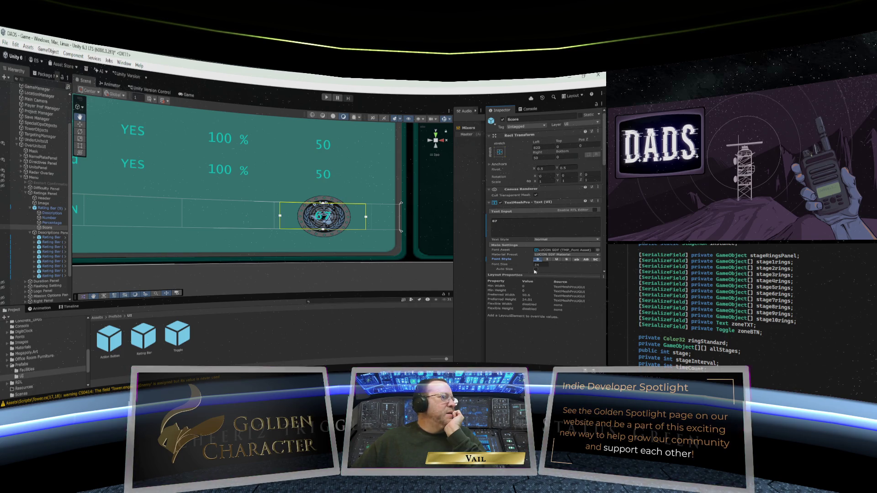
click(536, 270)
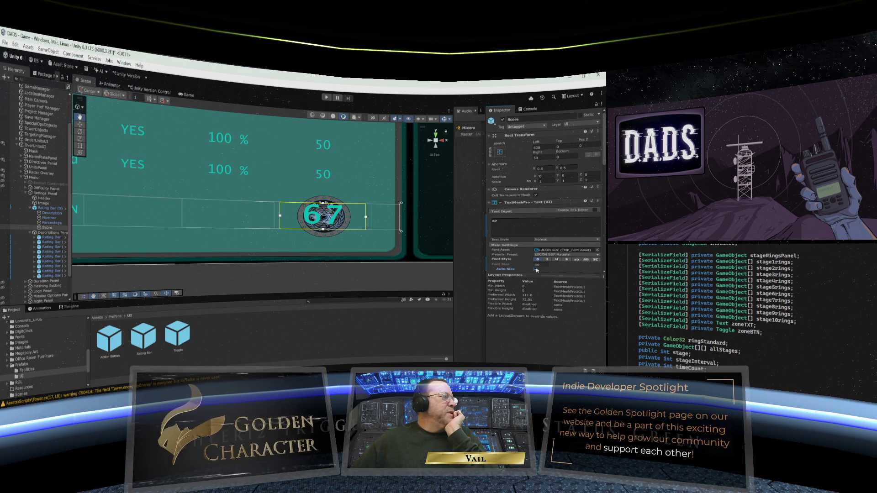
click(536, 269)
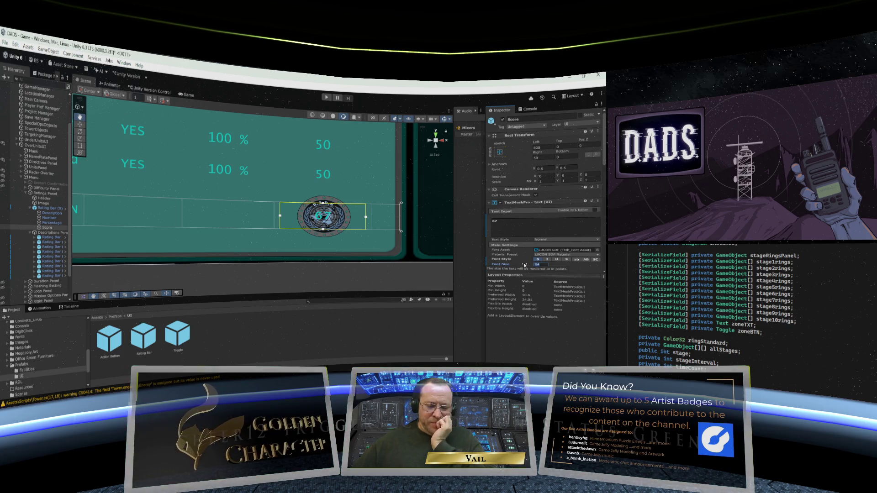
text(36)
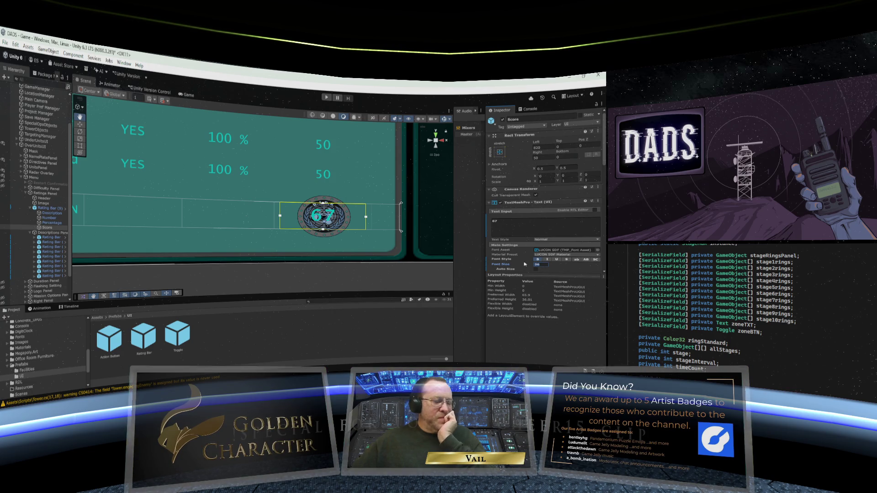
text(48)
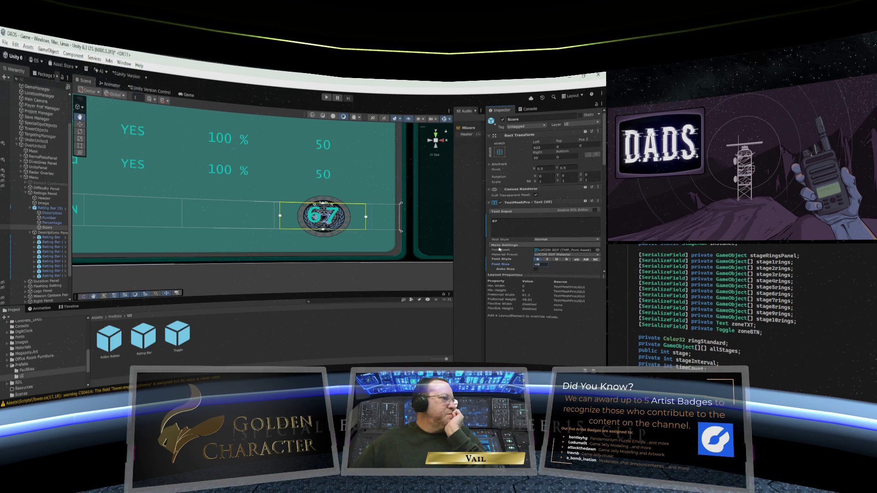
scroll(524, 265, down, 4)
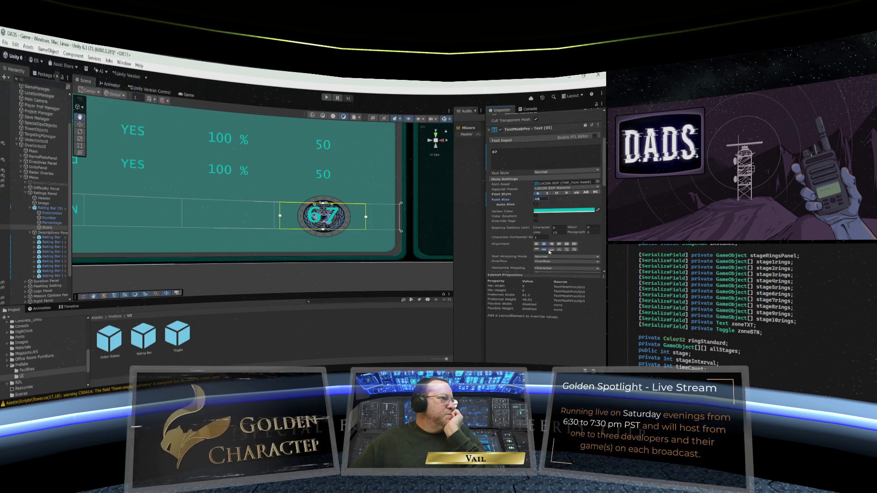
Bottom-align the 67 score and nudge its box slightly right with the Move tool.
click(552, 250)
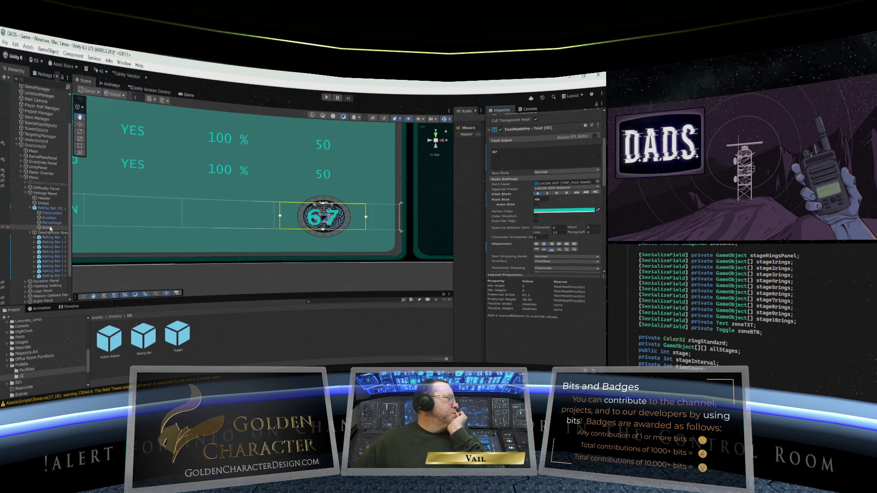
key(w)
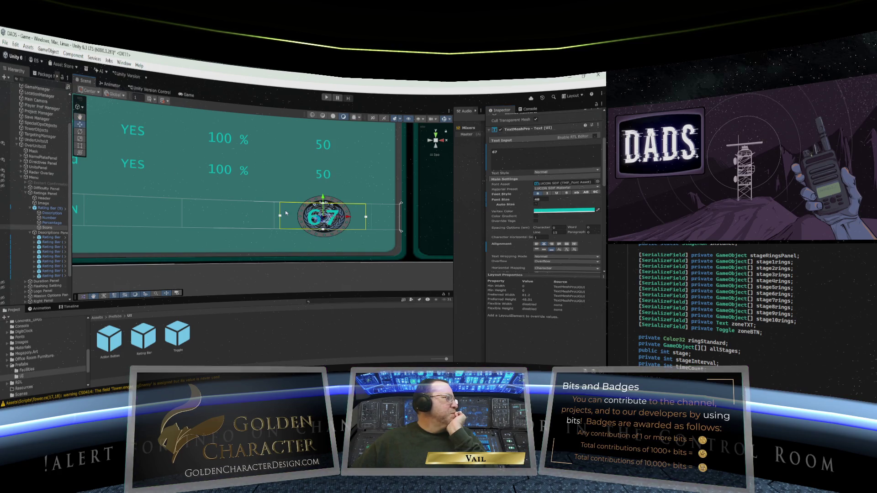
drag(280, 216, 284, 219)
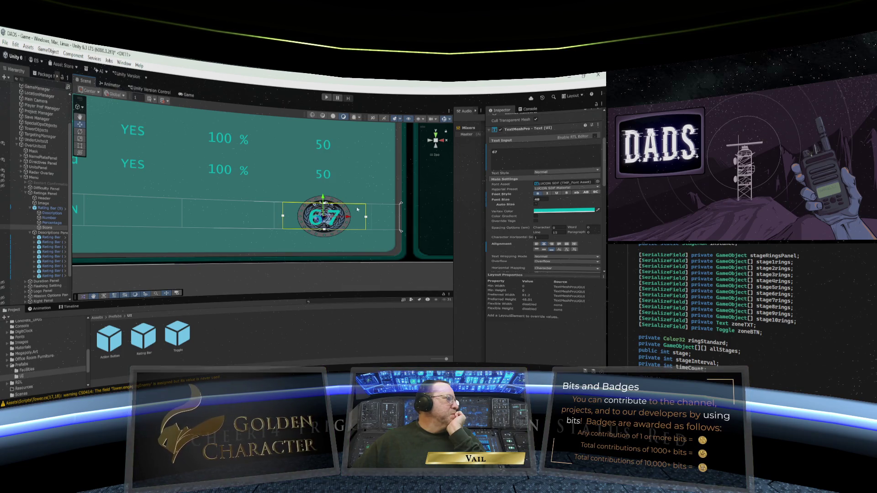
click(362, 186)
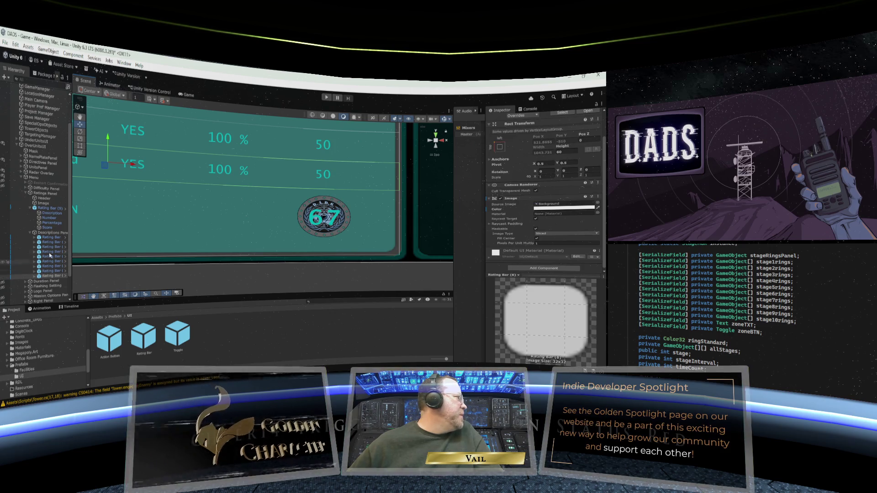
click(56, 227)
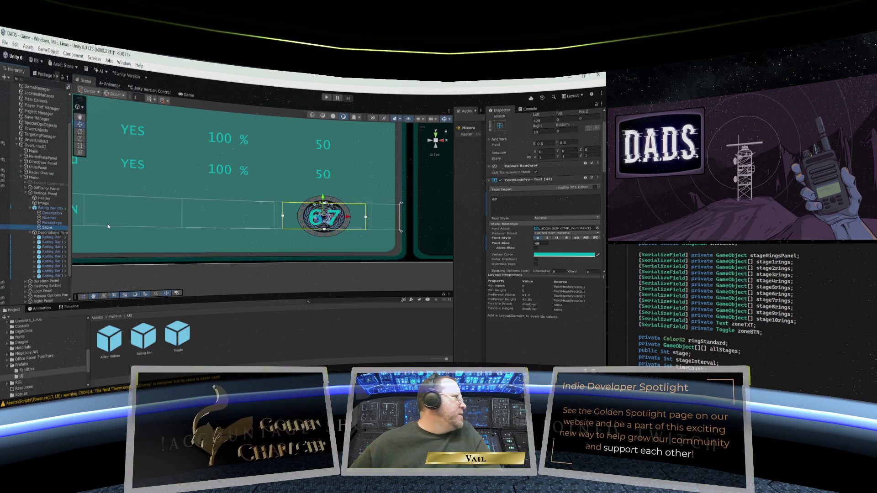
Set the 67 score's Vertex Color to white (FFFFFF).
click(575, 254)
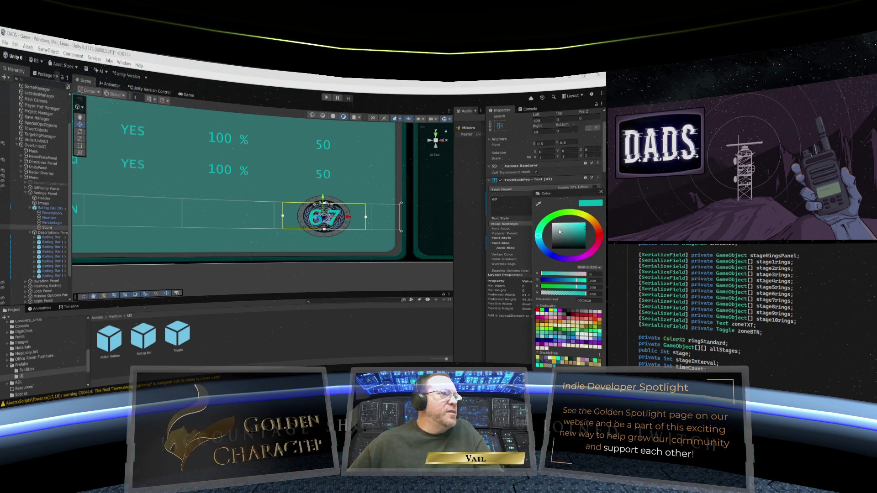
drag(560, 232, 550, 220)
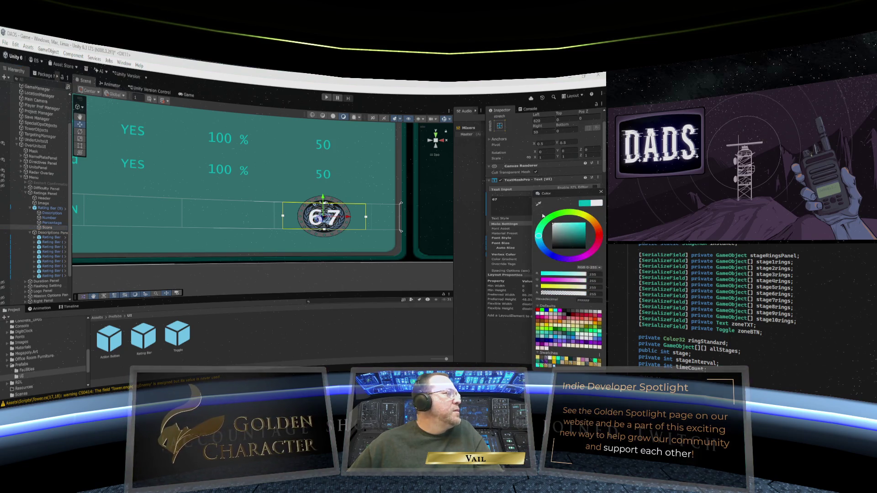
mouse_move(548, 226)
mouse_down()
mouse_move(550, 241)
mouse_move(546, 213)
mouse_up()
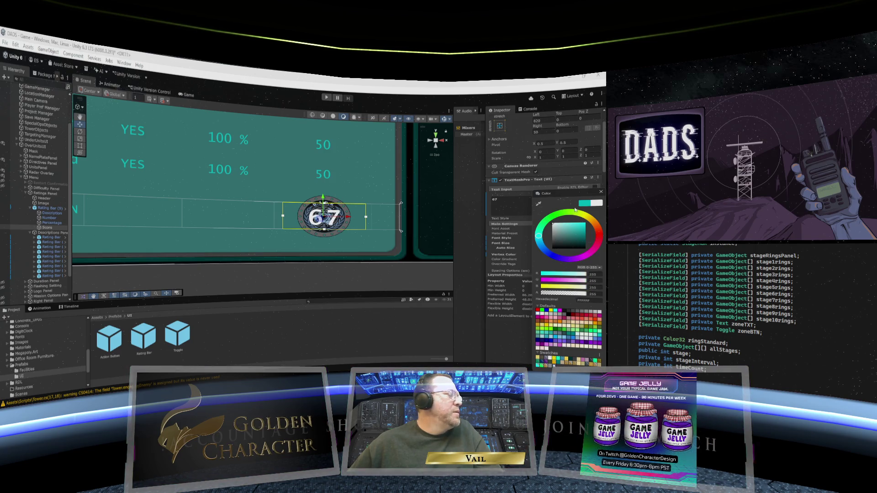
click(601, 192)
click(206, 165)
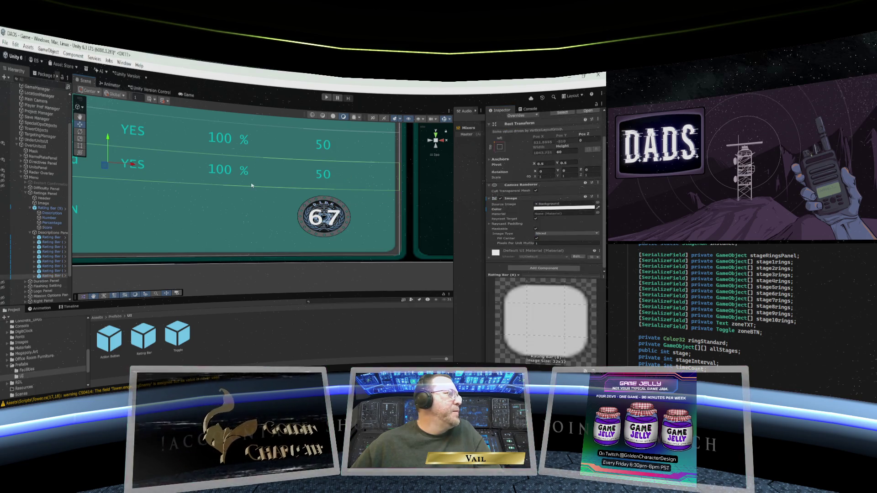
scroll(224, 181, down, 3)
scroll(223, 180, up, 3)
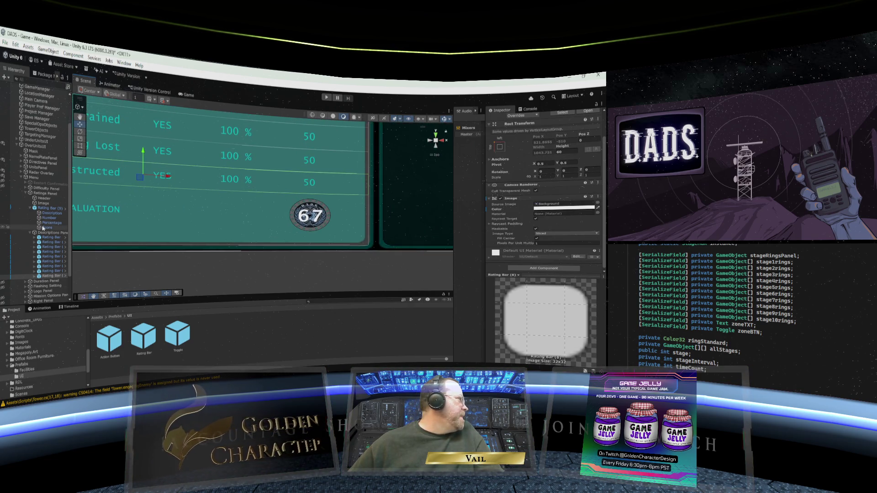
Make the emblem a Filled image, trying Top origin and a fill amount near 0.415.
click(44, 204)
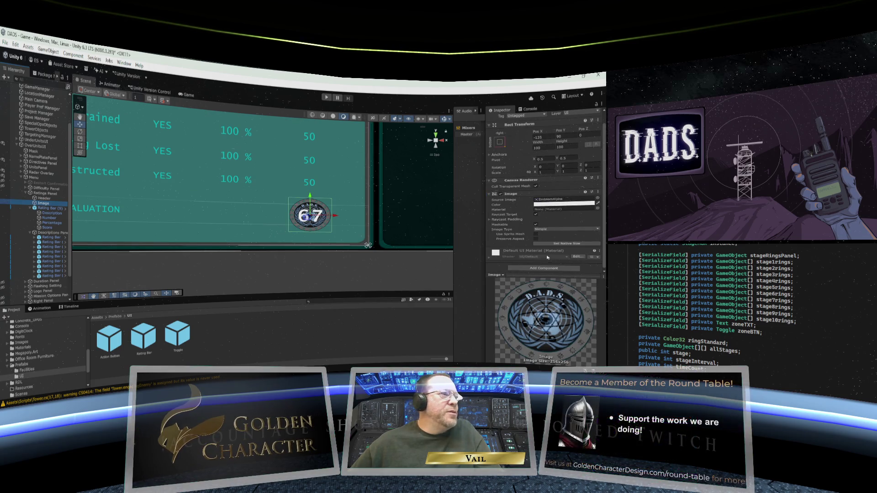
click(565, 230)
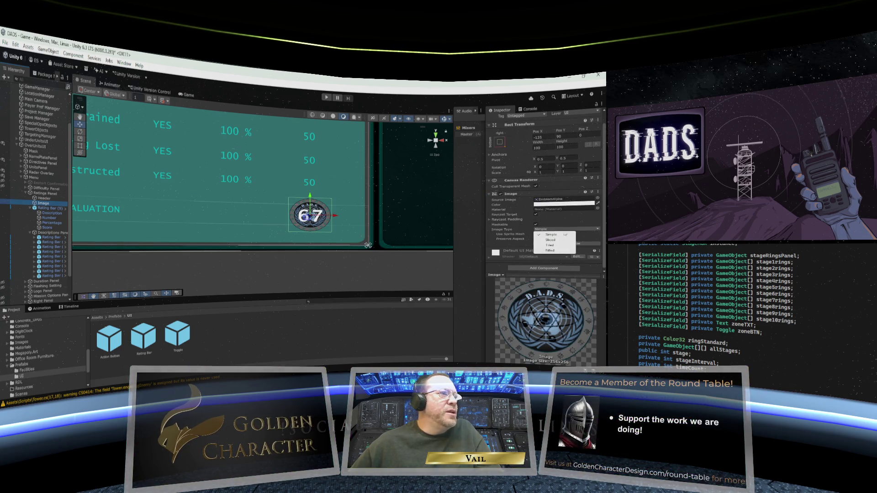
click(555, 246)
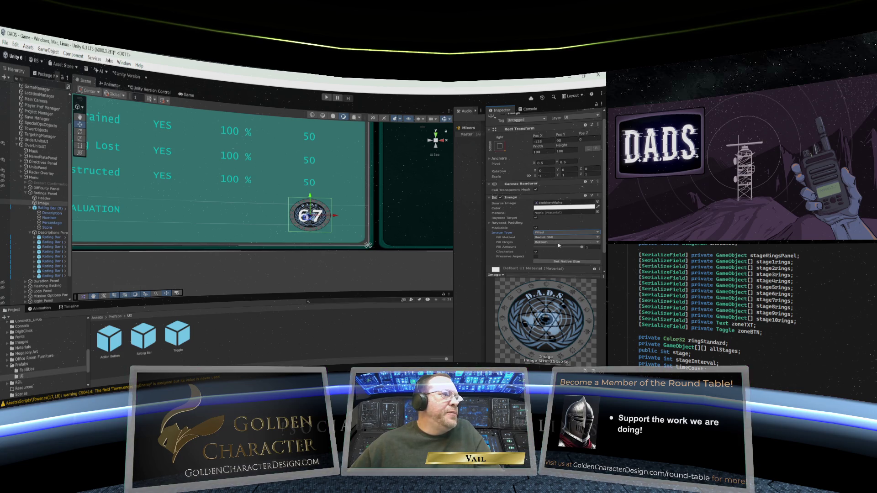
click(559, 245)
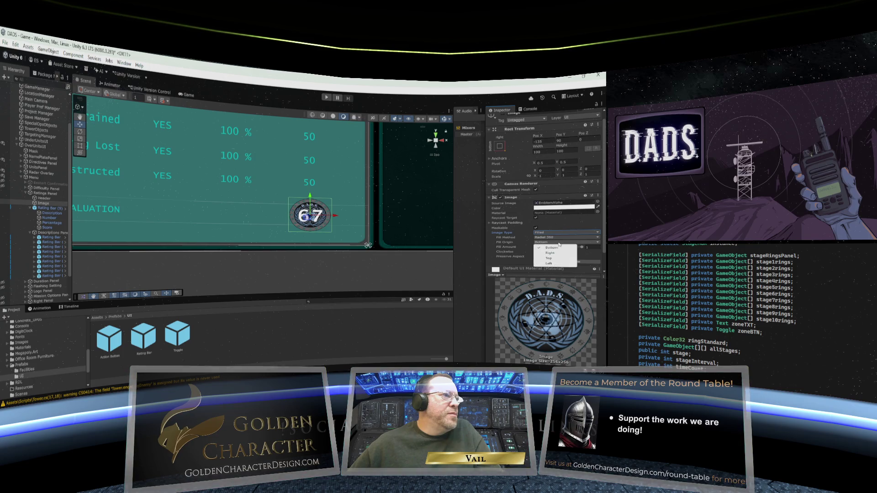
click(556, 260)
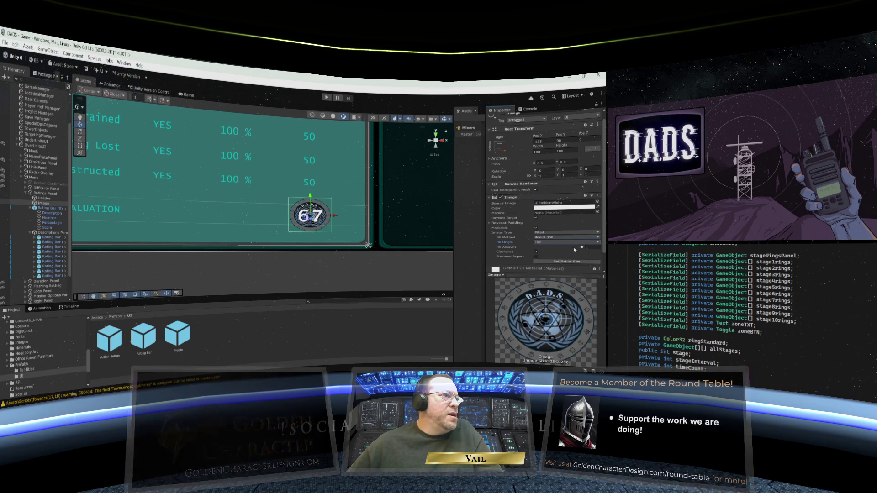
mouse_move(583, 248)
mouse_down()
mouse_move(535, 248)
mouse_move(577, 250)
mouse_up()
drag(580, 250, 567, 250)
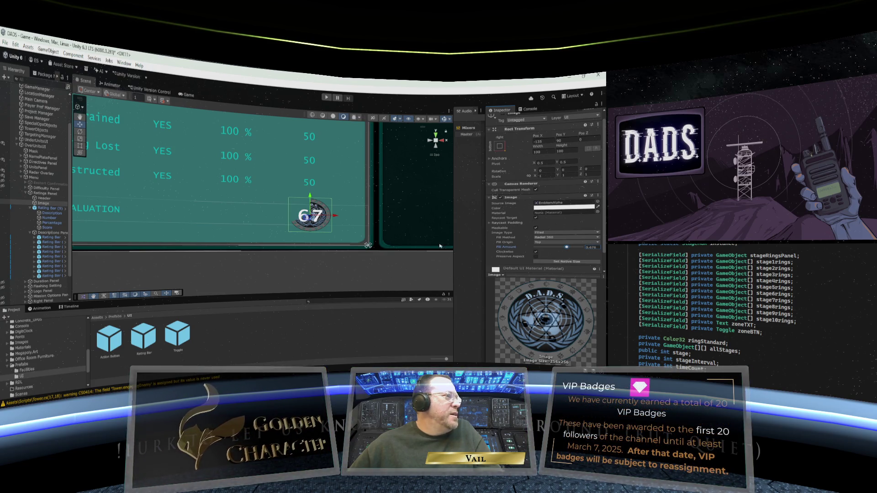
Keep the emblem's fill method at Radial 360 and set its Fill Origin to Left.
click(289, 243)
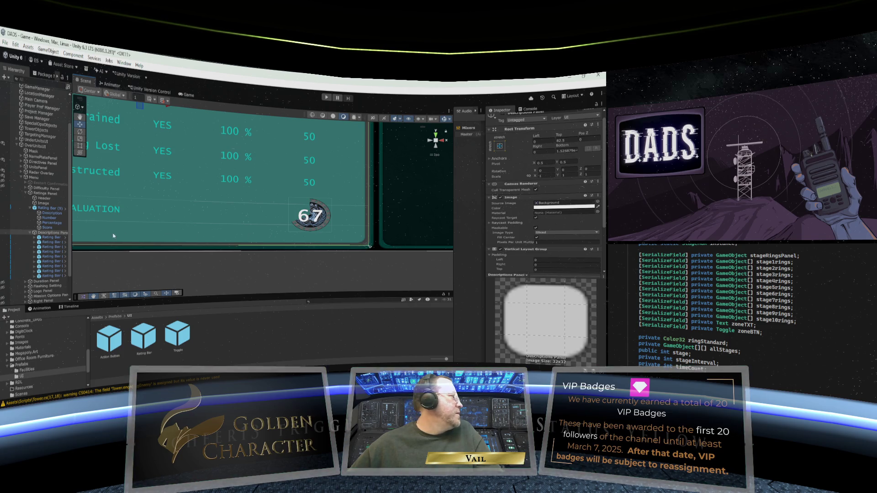
click(45, 204)
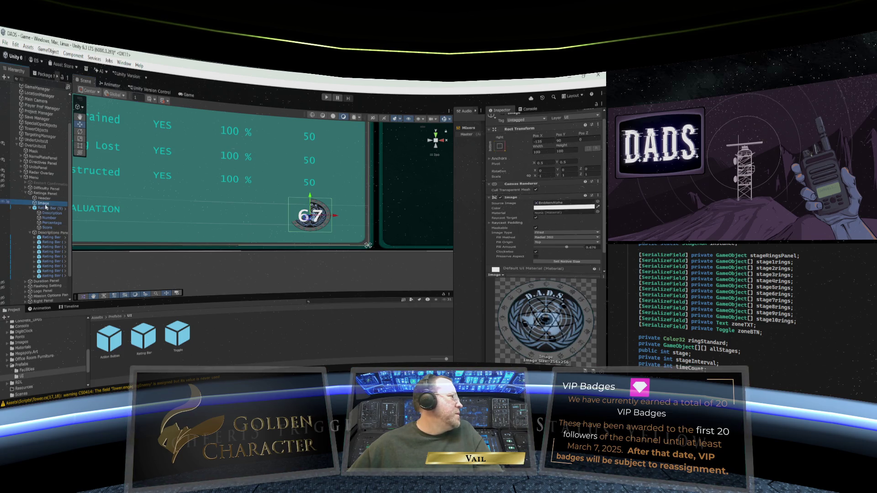
click(569, 238)
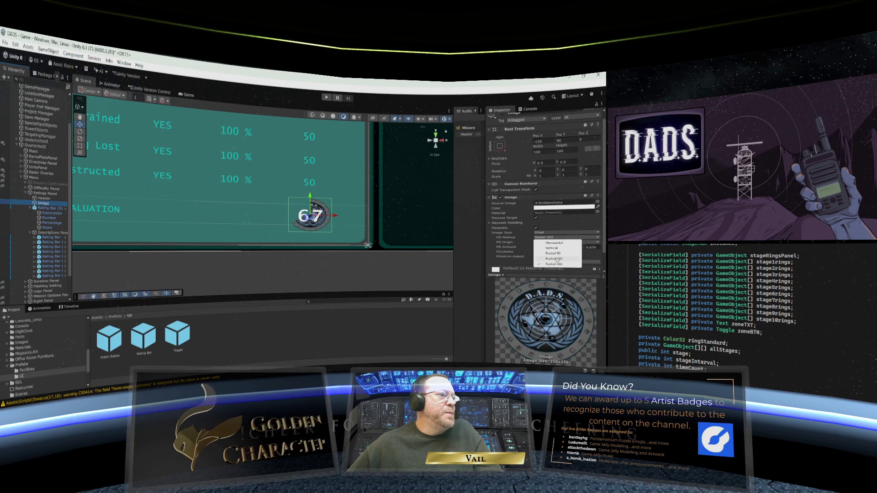
click(568, 227)
click(565, 243)
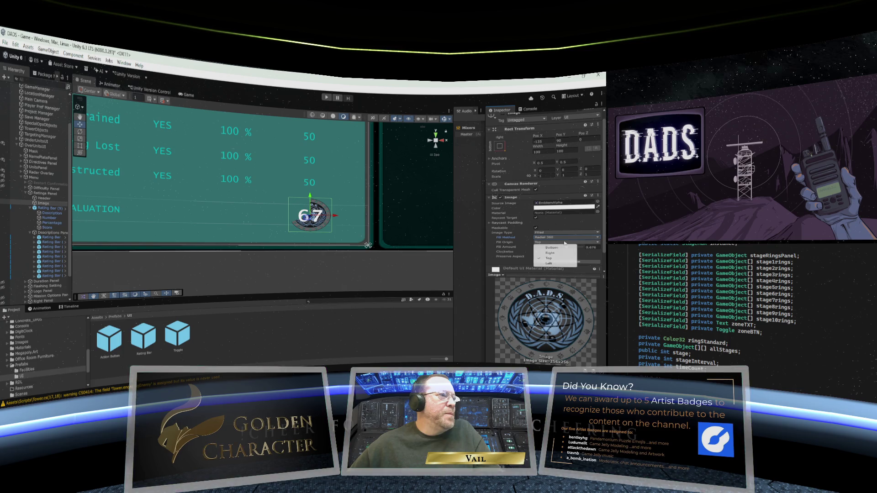
click(563, 248)
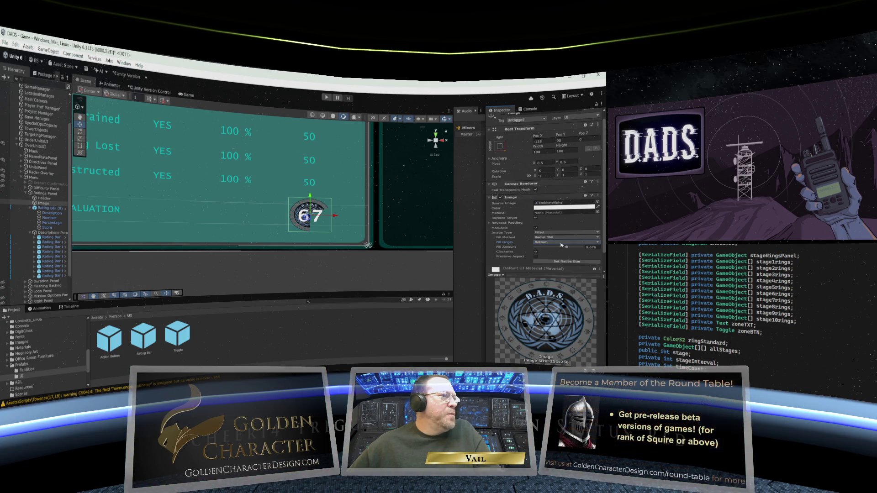
click(562, 242)
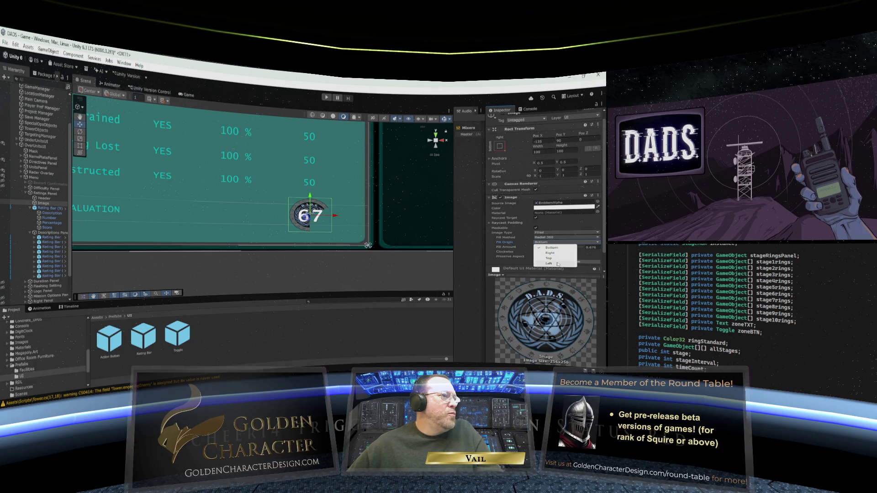
click(558, 264)
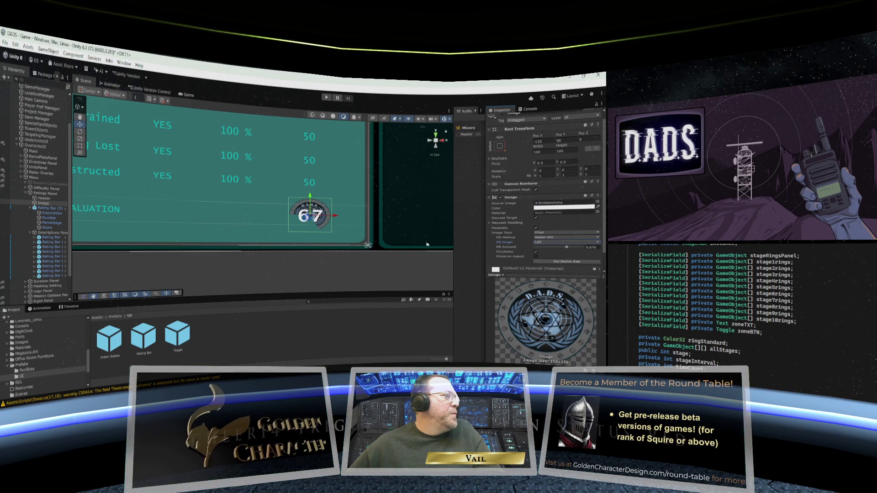
click(48, 210)
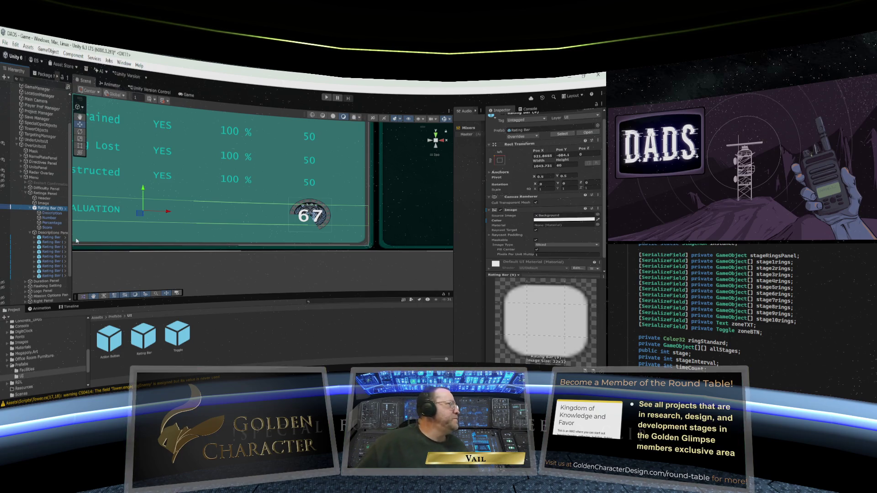
Zoom and pan the Scene view to frame the whole Efficiency Rating Report panel.
scroll(232, 224, down, 5)
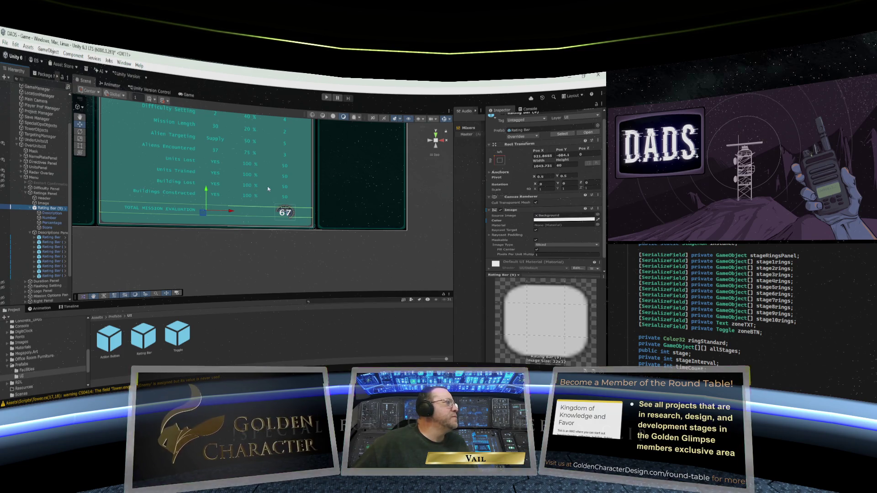
scroll(268, 189, down, 4)
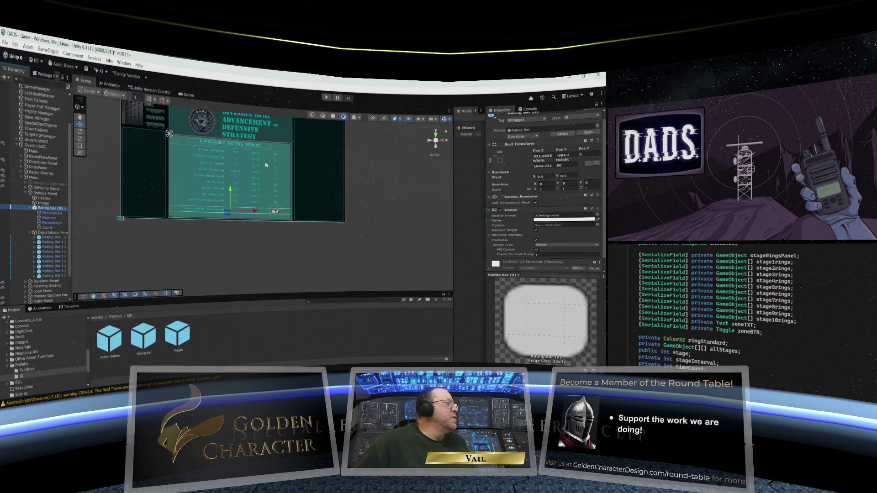
scroll(266, 165, up, 2)
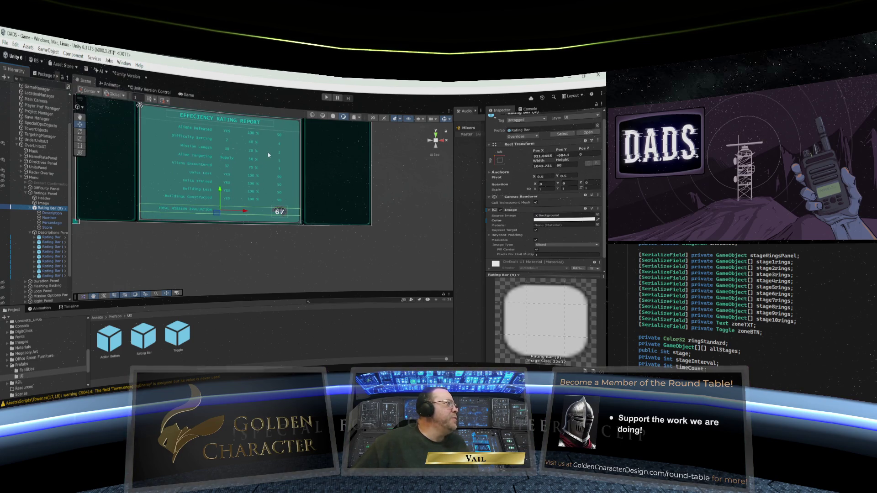
scroll(246, 164, up, 5)
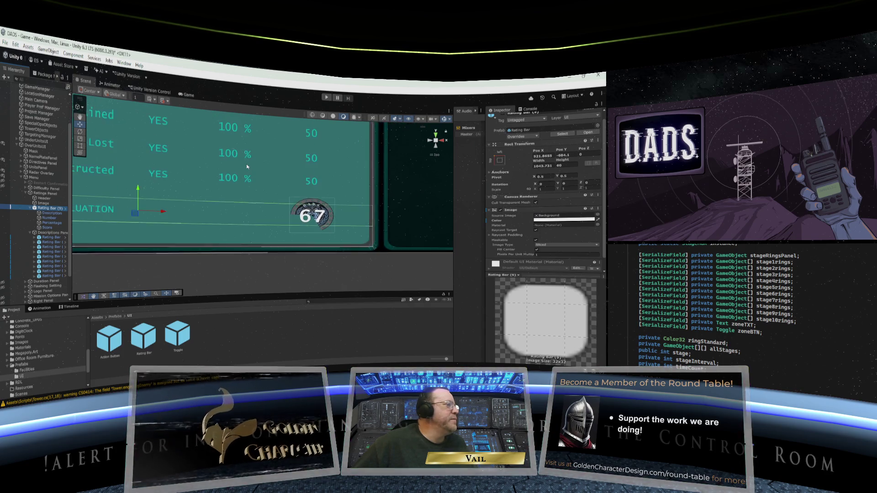
scroll(246, 167, down, 5)
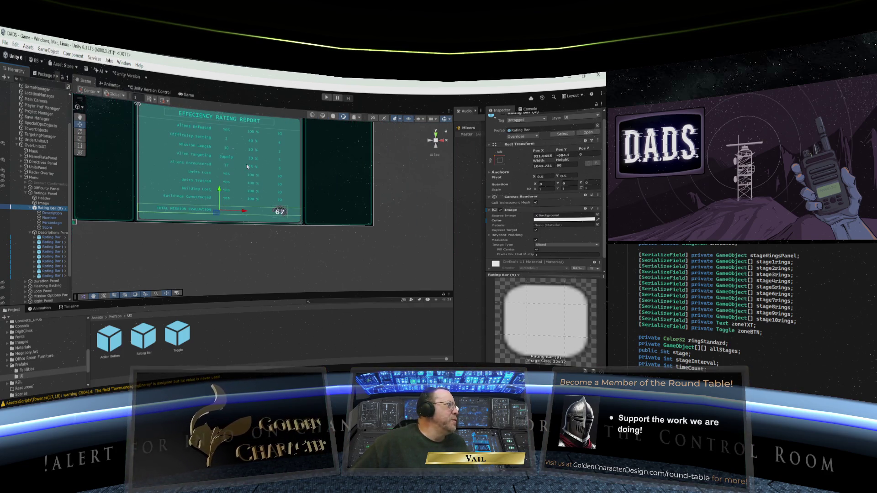
click(80, 117)
drag(121, 141, 164, 189)
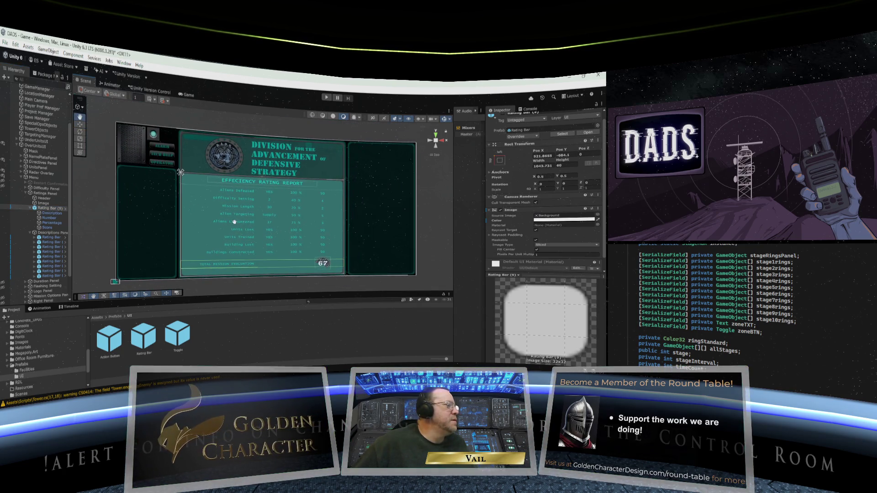
scroll(321, 236, up, 2)
scroll(322, 236, up, 2)
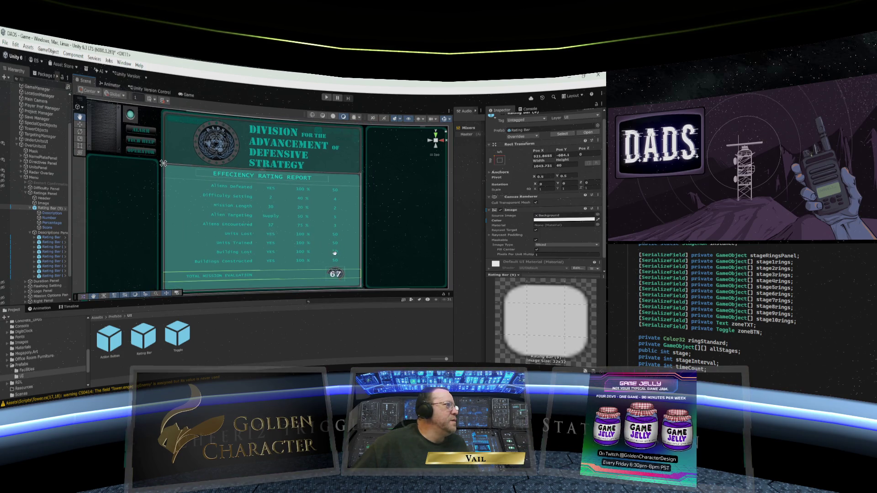
drag(330, 248, 320, 241)
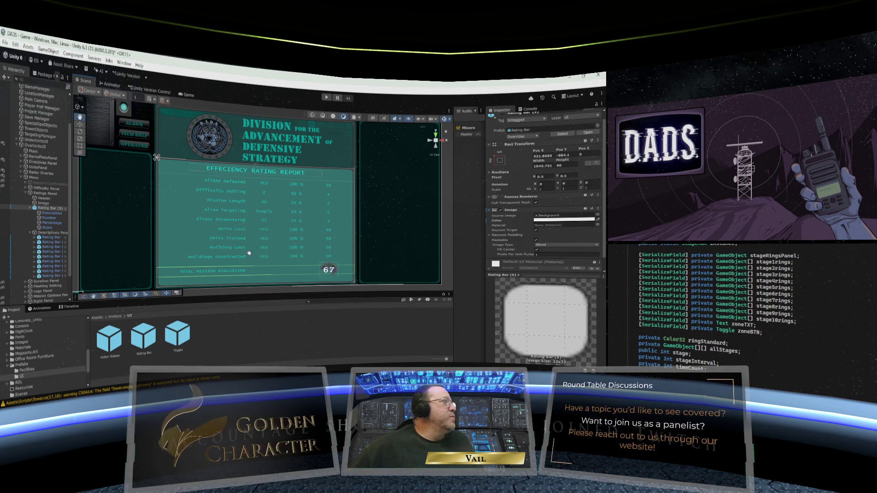
Collapse Descriptions Panel, Rating Bar (9) and Ratings Panel in the Hierarchy.
click(30, 234)
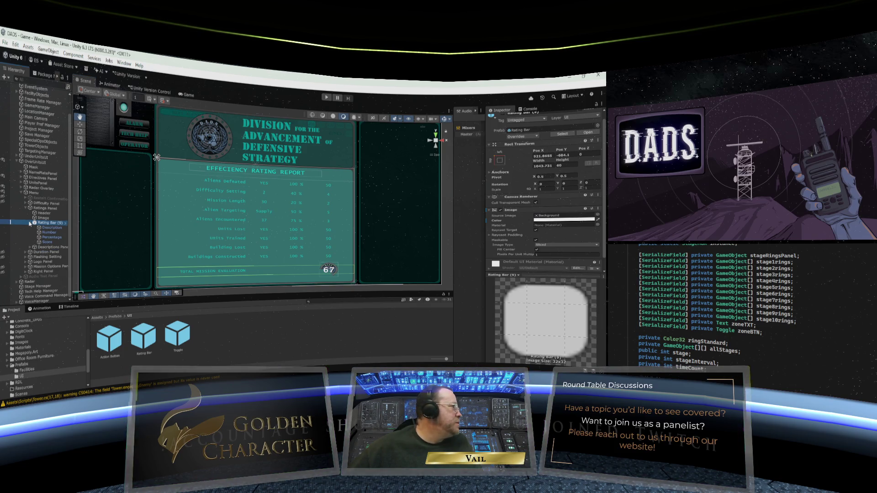
click(30, 223)
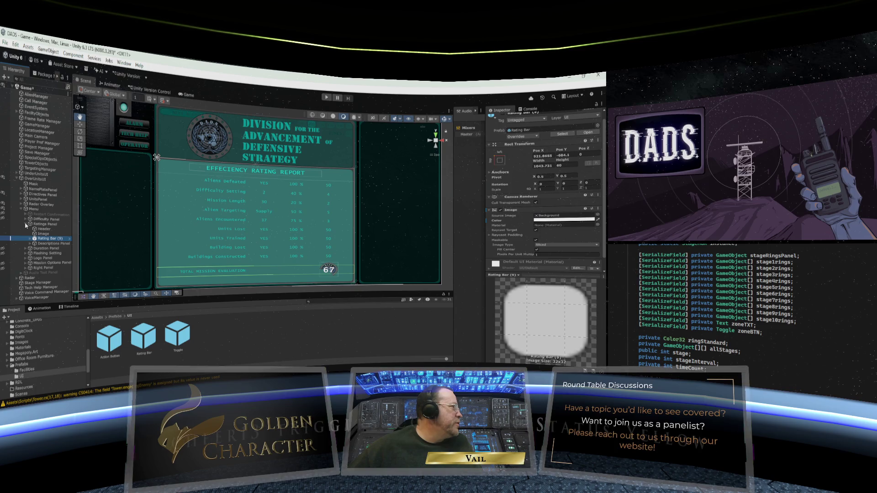
click(26, 225)
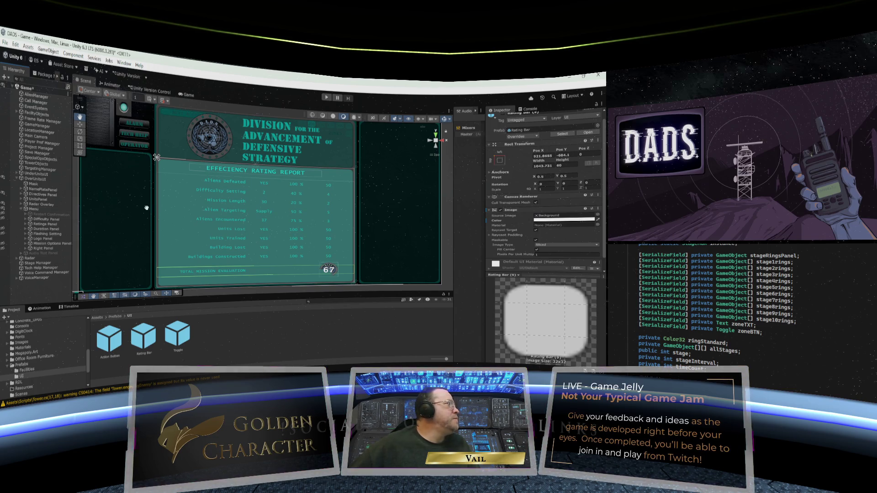
scroll(292, 203, down, 3)
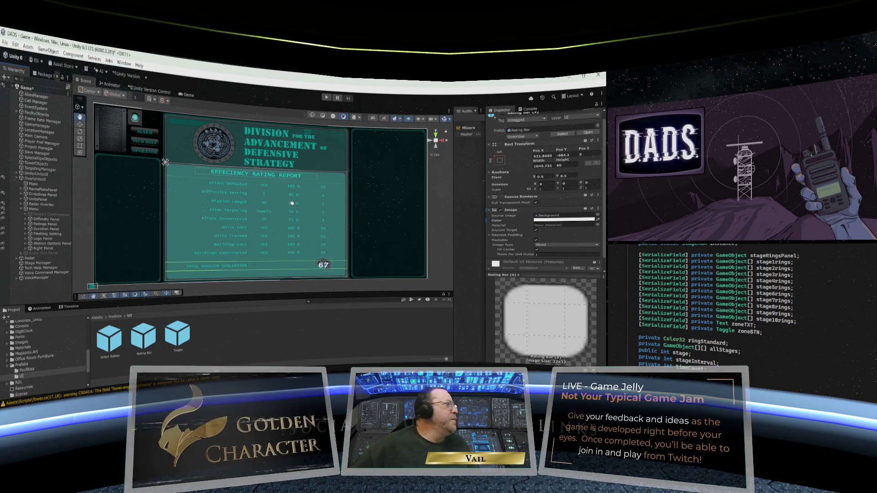
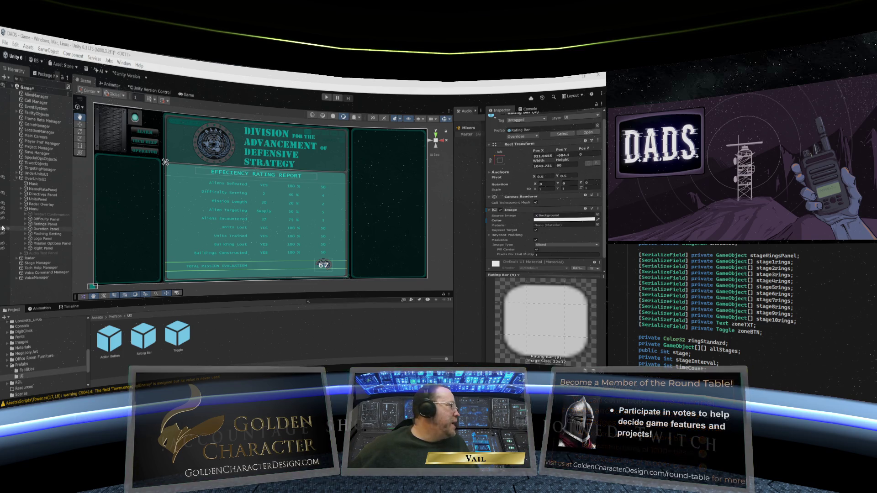
Hide the Ratings Panel and show the Flashing Setting, Duration and Difficulty panels.
click(3, 223)
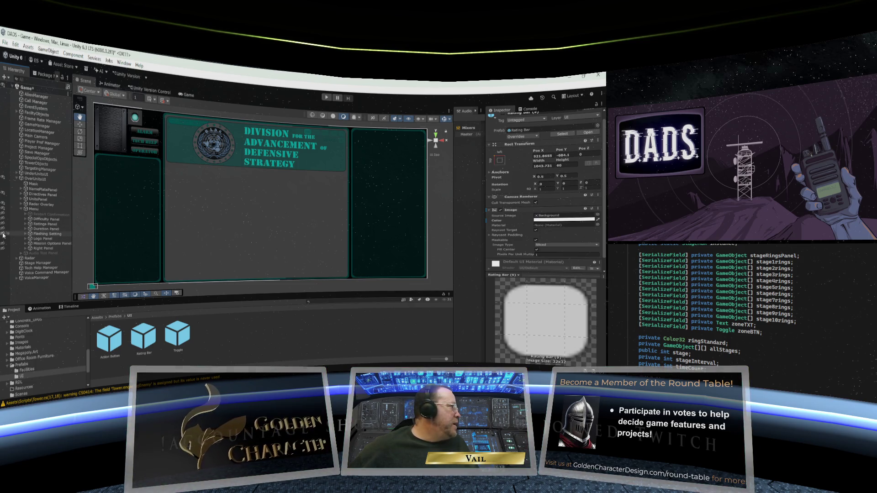
click(2, 234)
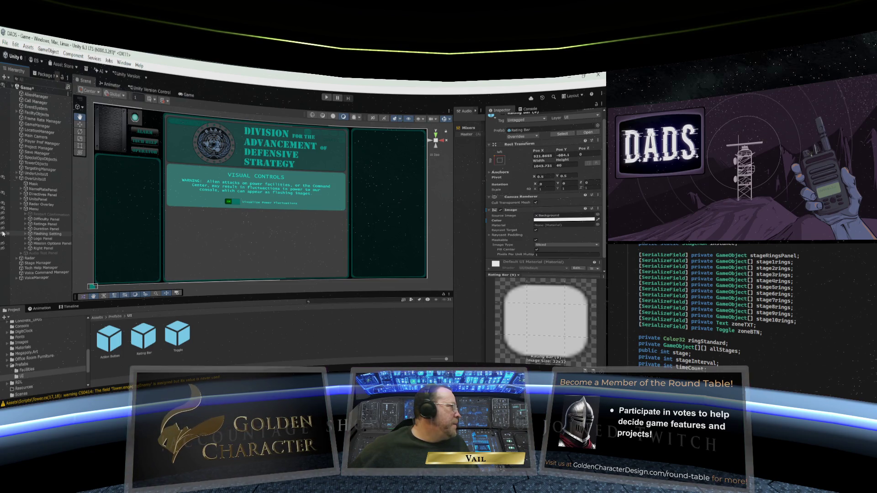
click(2, 229)
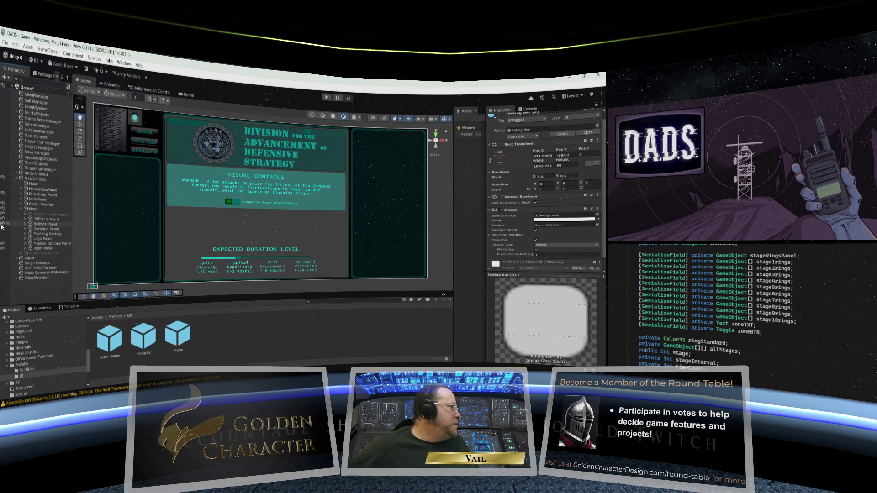
click(2, 220)
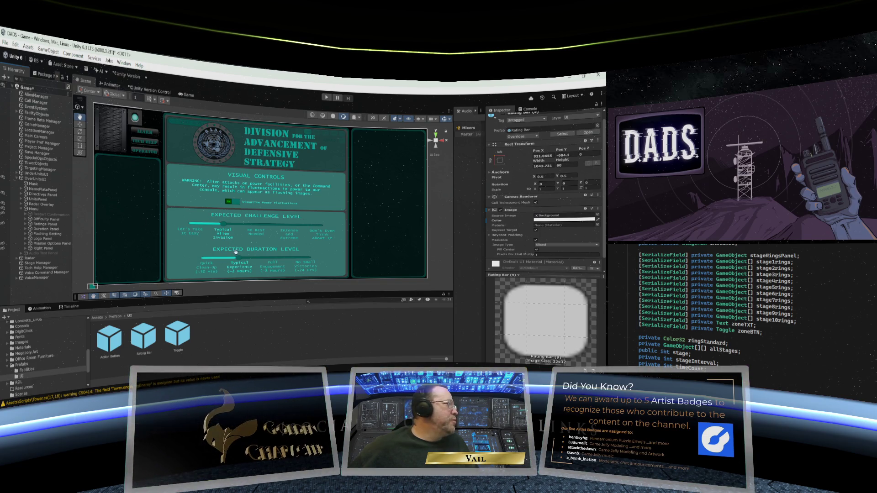
Turn the Ratings Panel back on over those panels and select it.
click(3, 223)
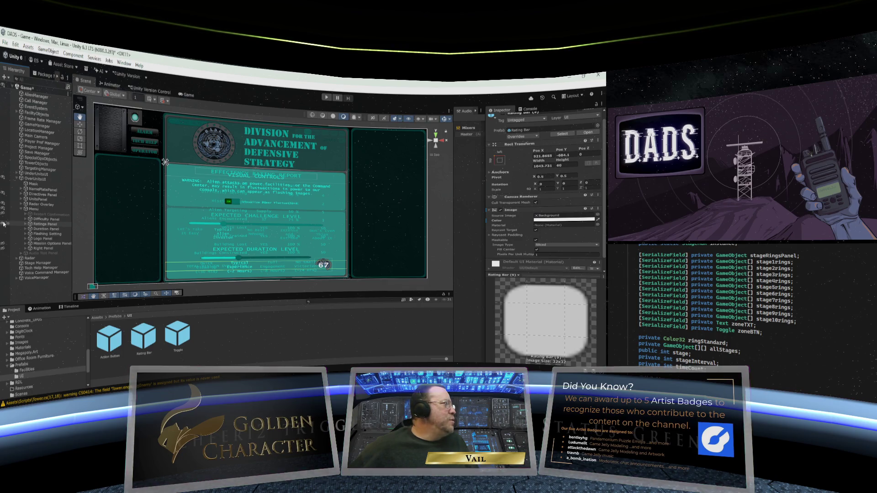
click(3, 224)
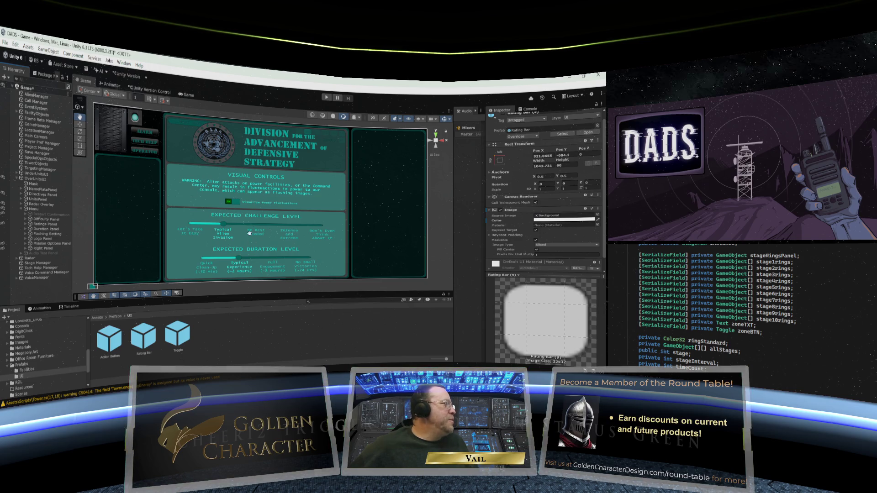
click(3, 224)
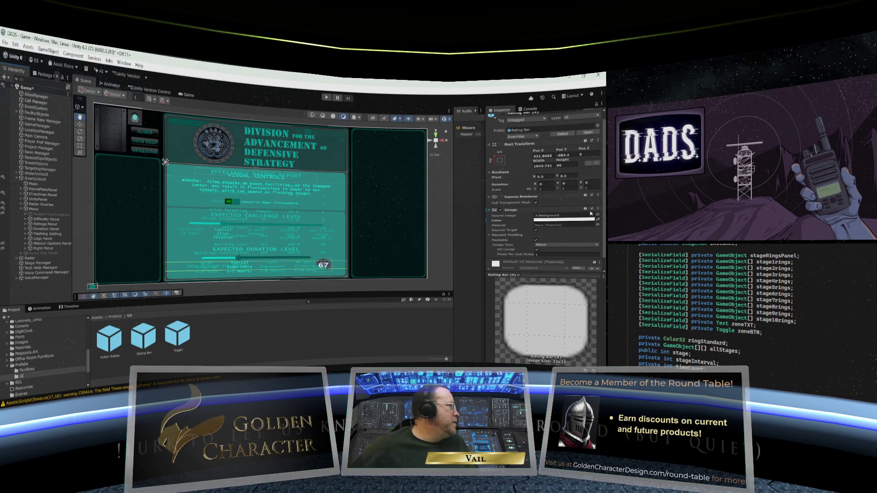
click(44, 225)
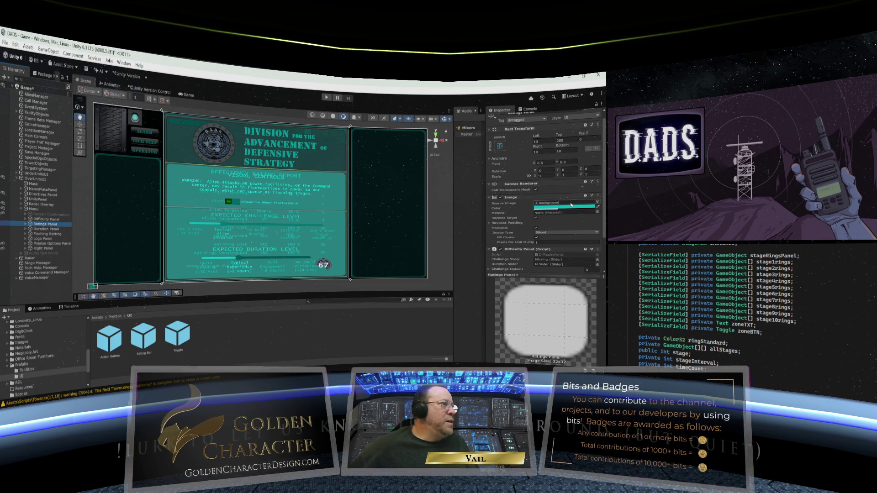
Raise the Ratings Panel background alpha to 255 and move it below Right Panel to draw on top.
click(572, 205)
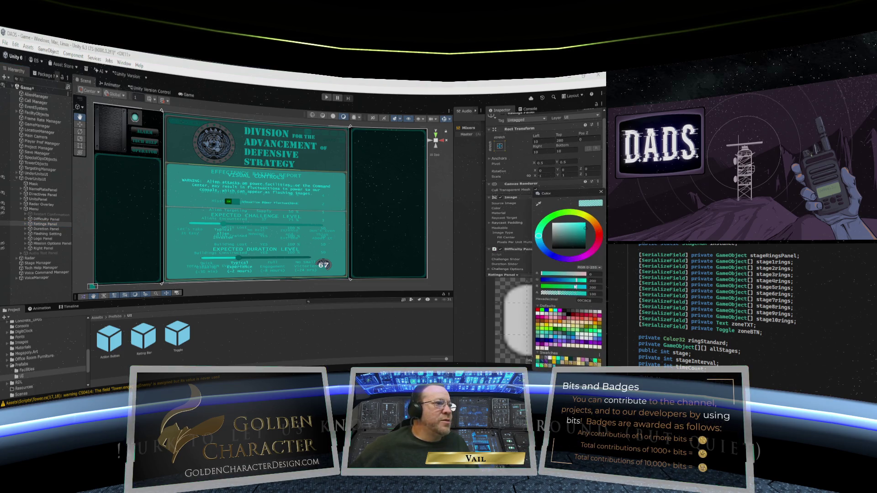
drag(562, 294, 587, 294)
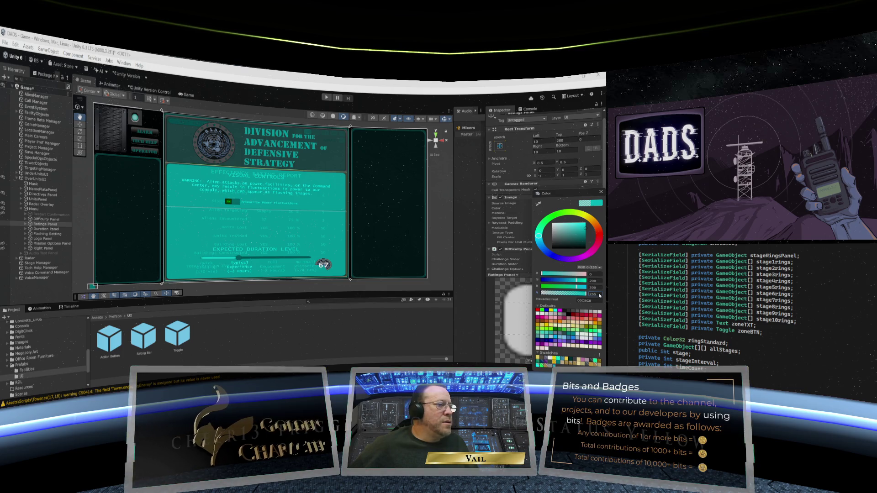
click(30, 225)
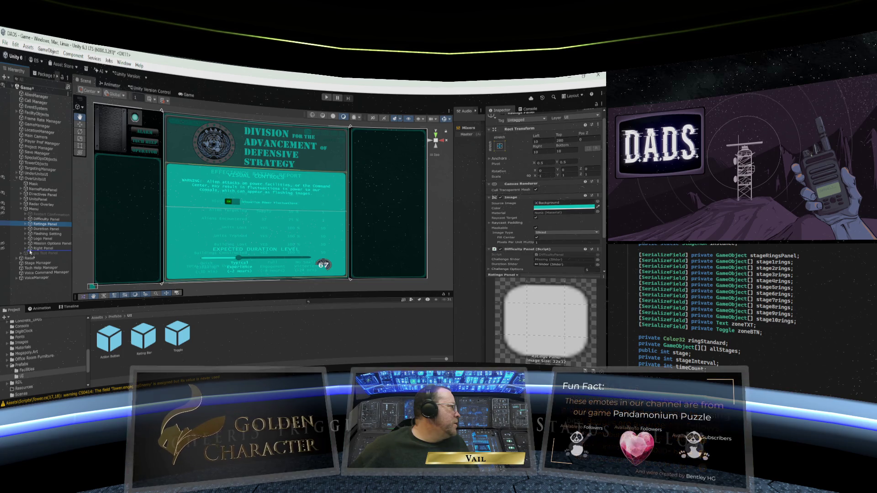
drag(30, 253, 30, 251)
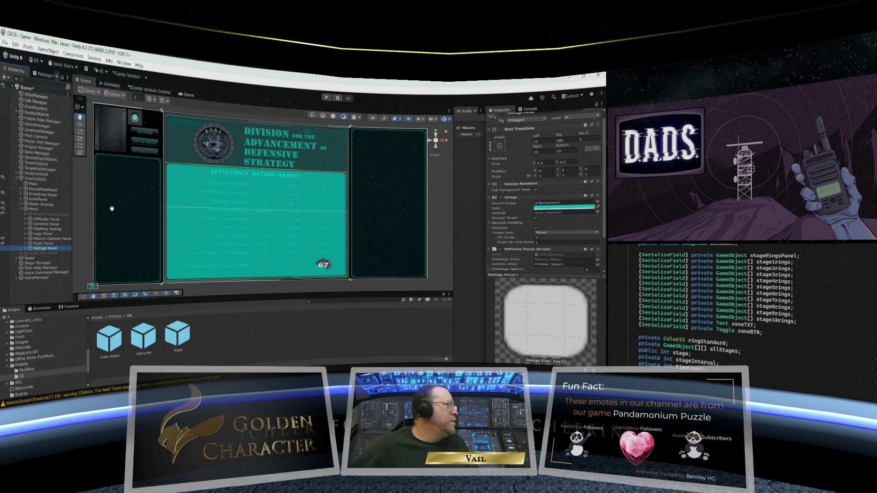
click(37, 190)
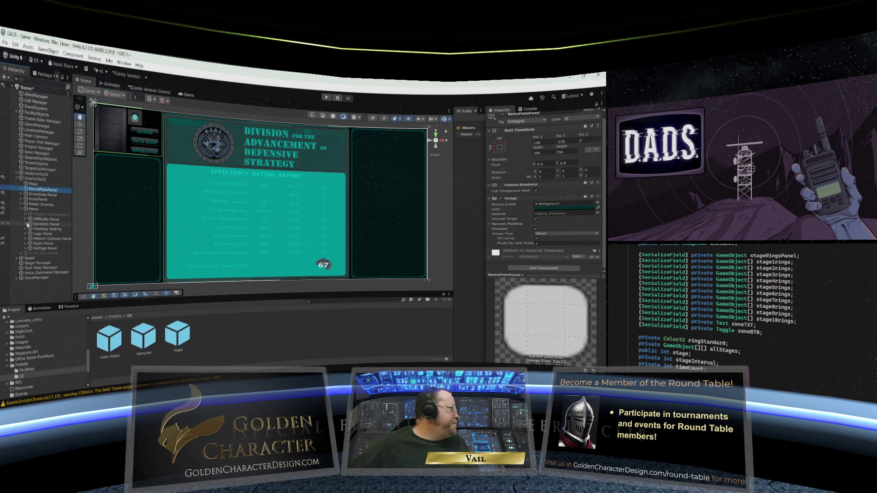
Eyedrop the dark teal 1F4848 from another panel into the Ratings Panel's Image color.
click(27, 249)
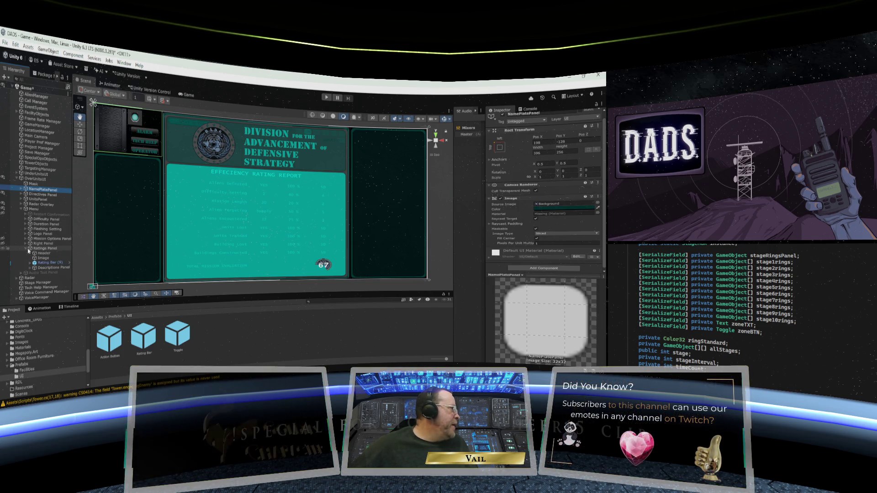
click(51, 249)
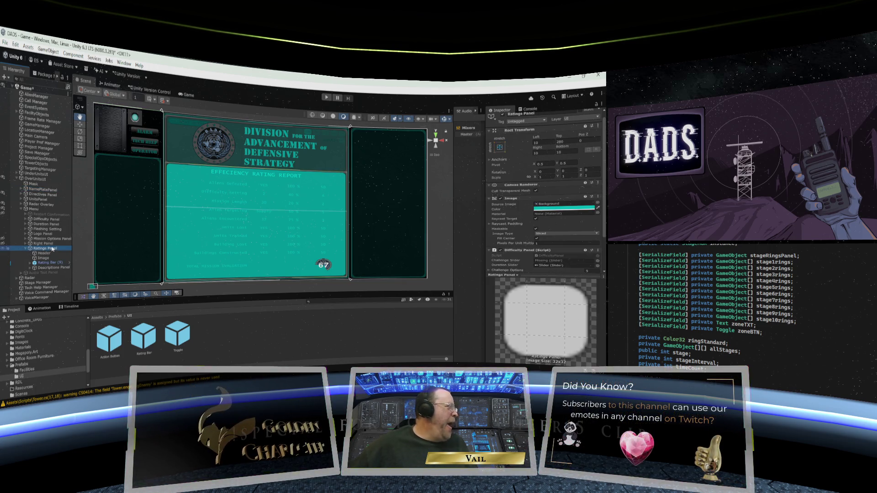
click(556, 209)
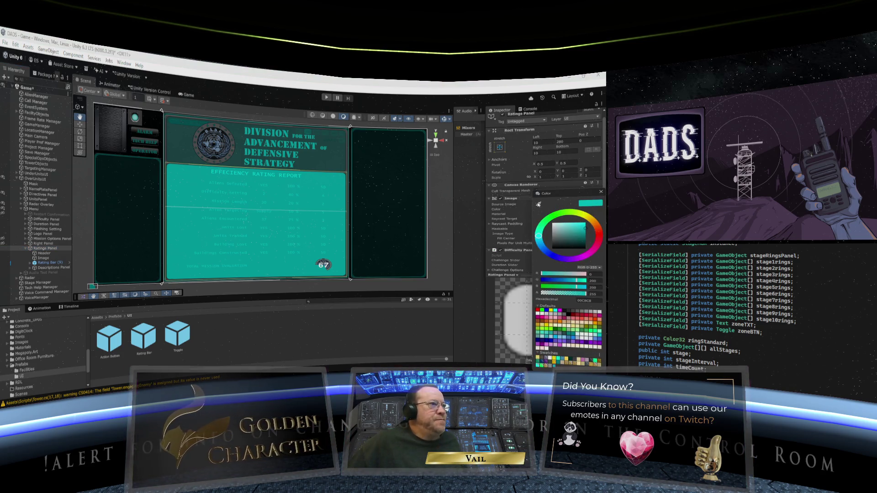
click(538, 206)
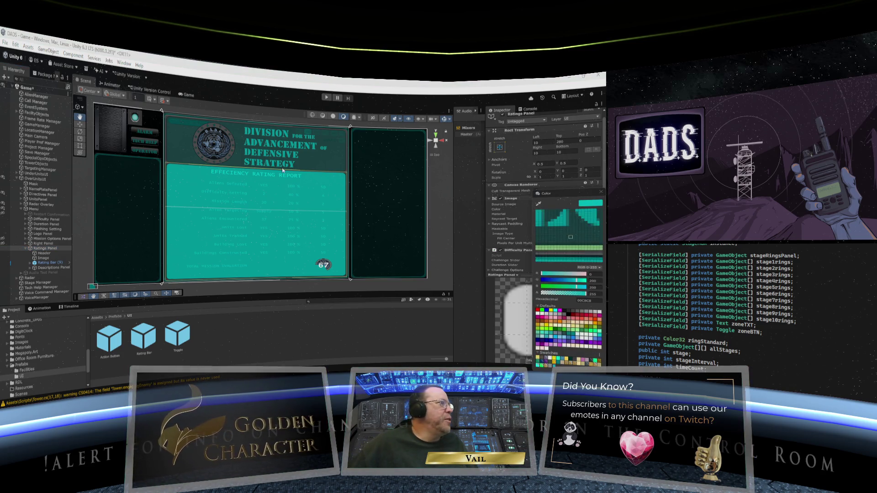
click(321, 160)
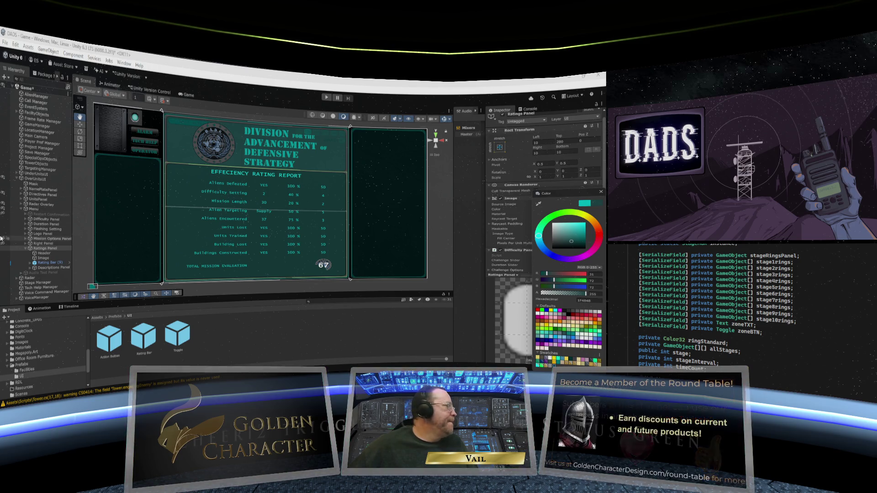
click(66, 243)
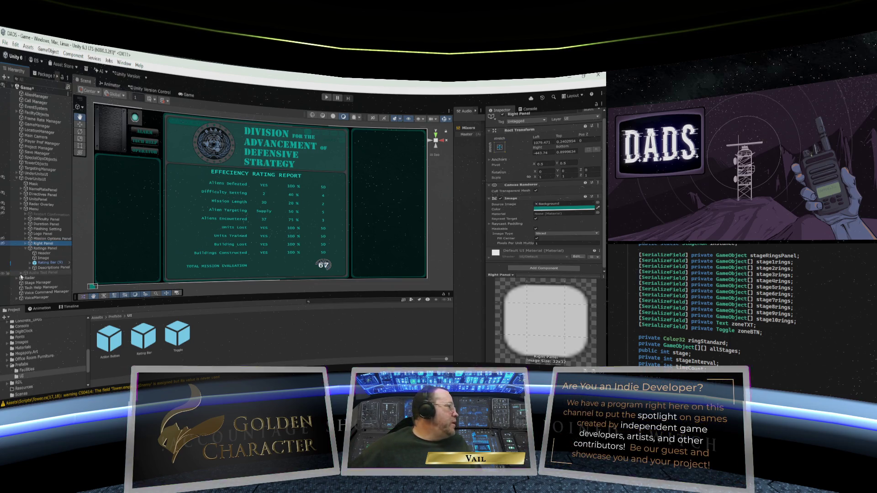
click(3, 249)
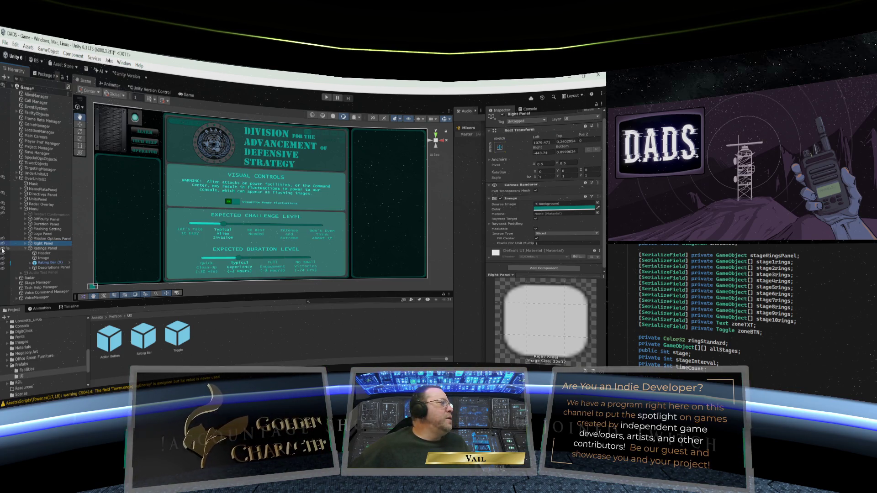
click(2, 249)
click(3, 249)
click(3, 249)
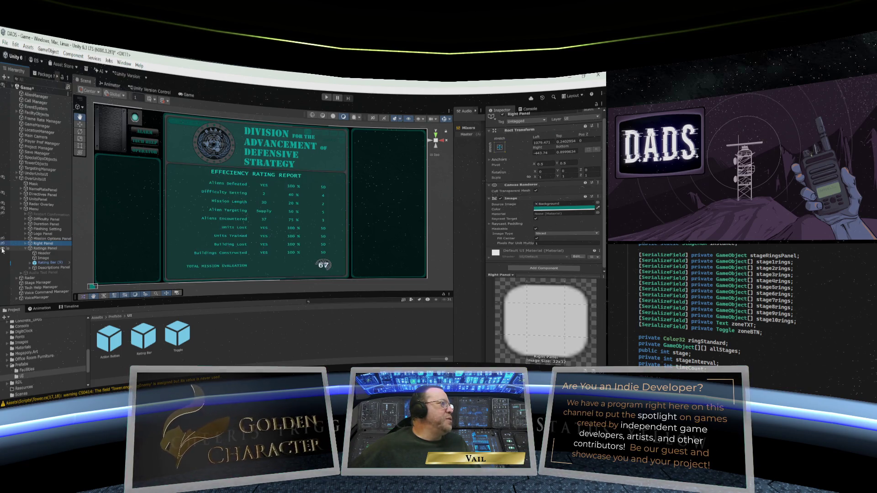
click(3, 249)
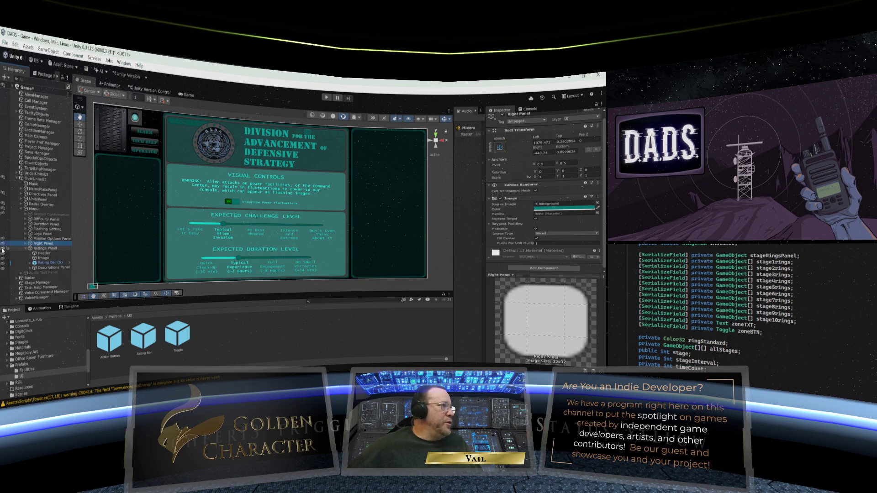
click(3, 249)
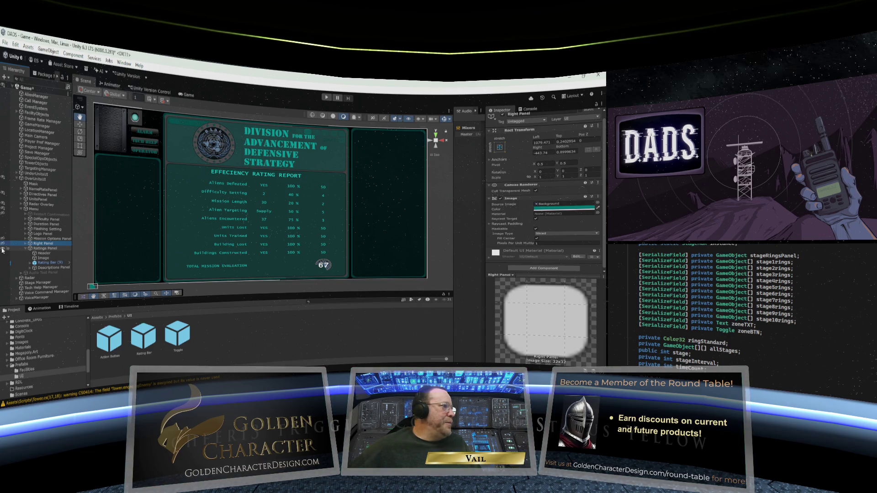
click(3, 249)
click(2, 249)
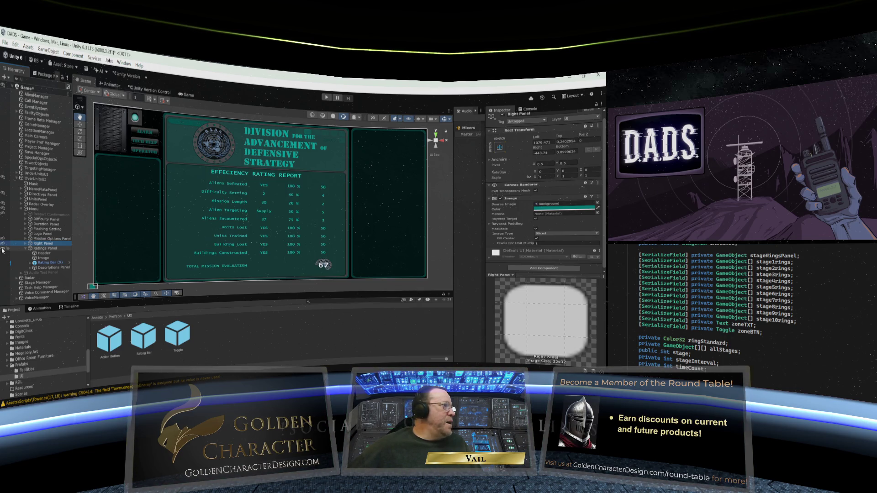
click(3, 249)
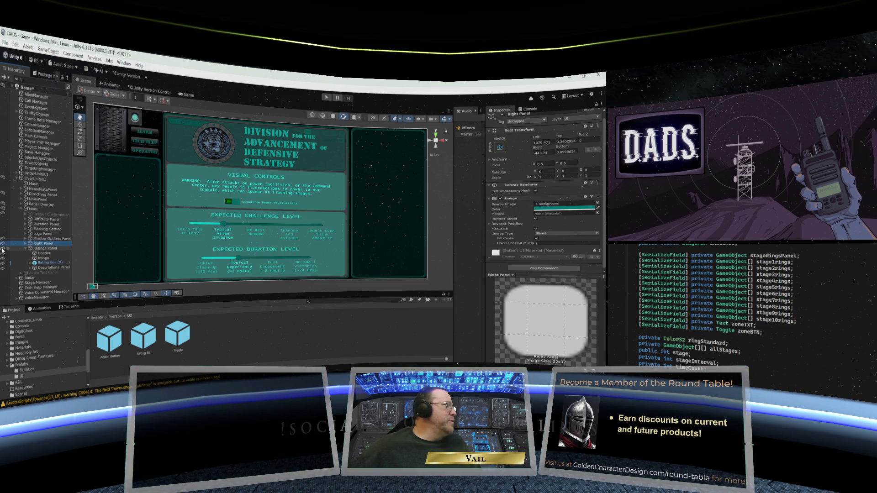
click(3, 249)
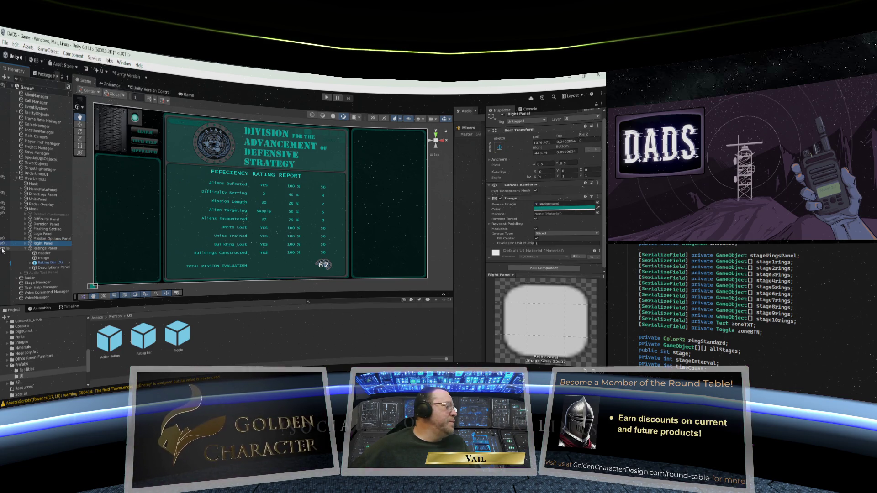
click(3, 249)
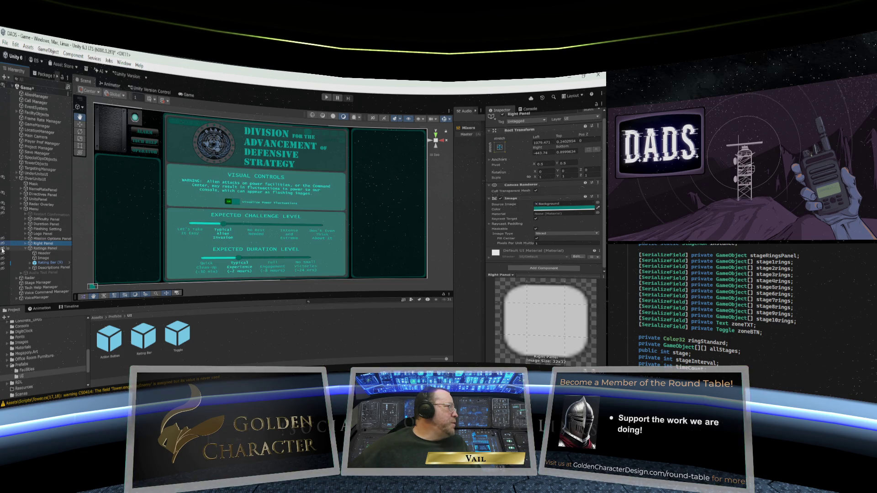
click(2, 249)
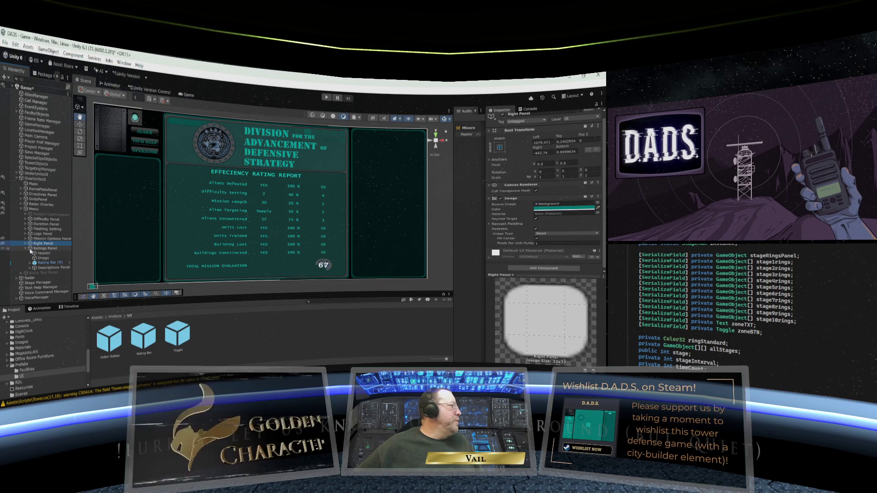
Toggle the Ratings Panel to compare it with panels beneath, and show Mission Options panel.
click(2, 266)
click(2, 266)
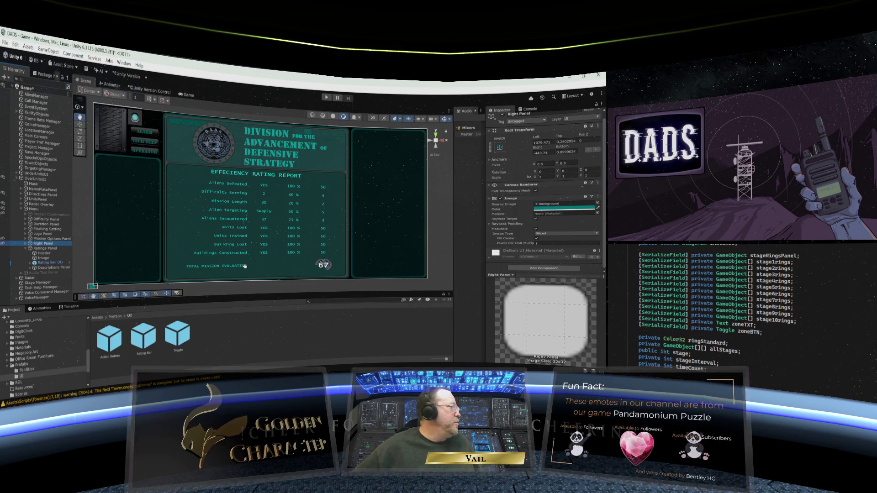
click(4, 249)
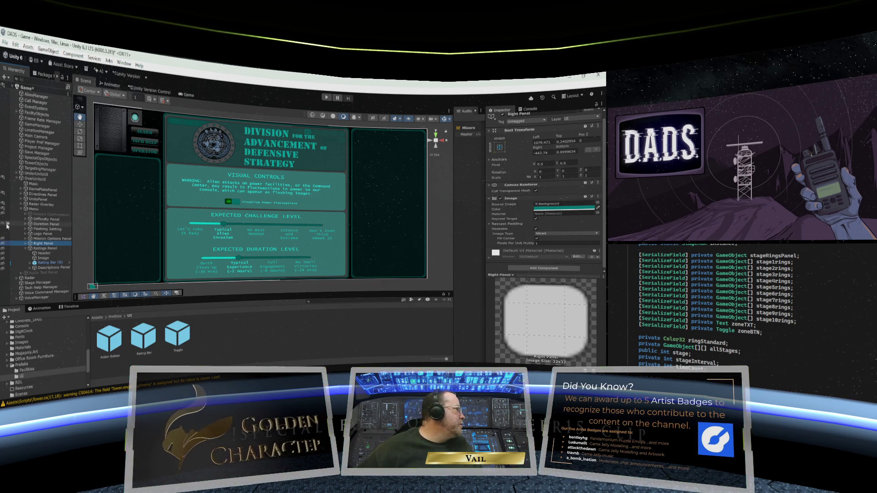
click(3, 239)
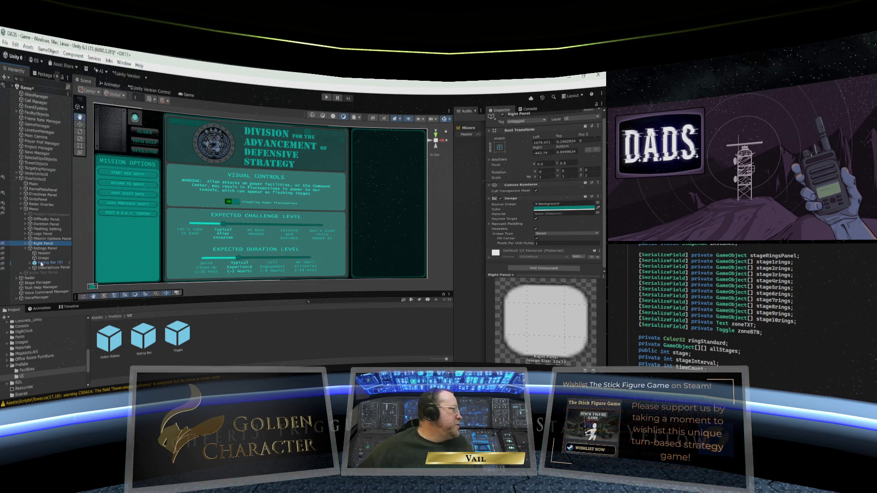
click(3, 271)
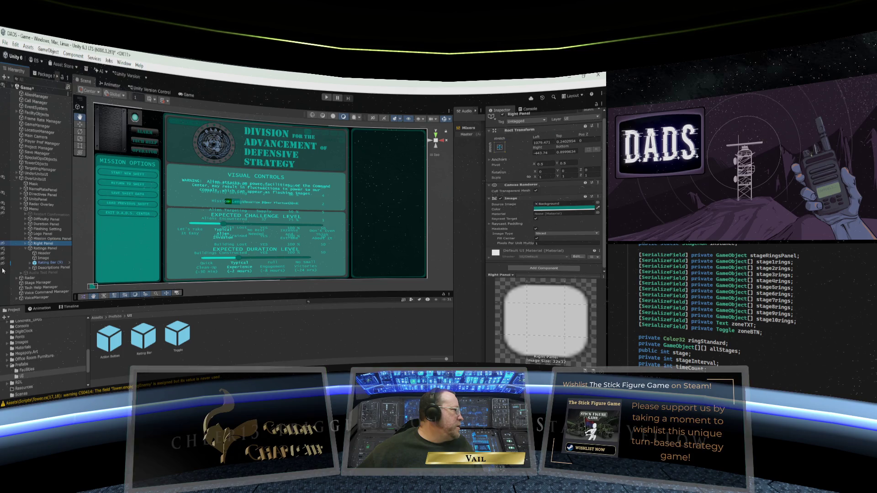
click(3, 270)
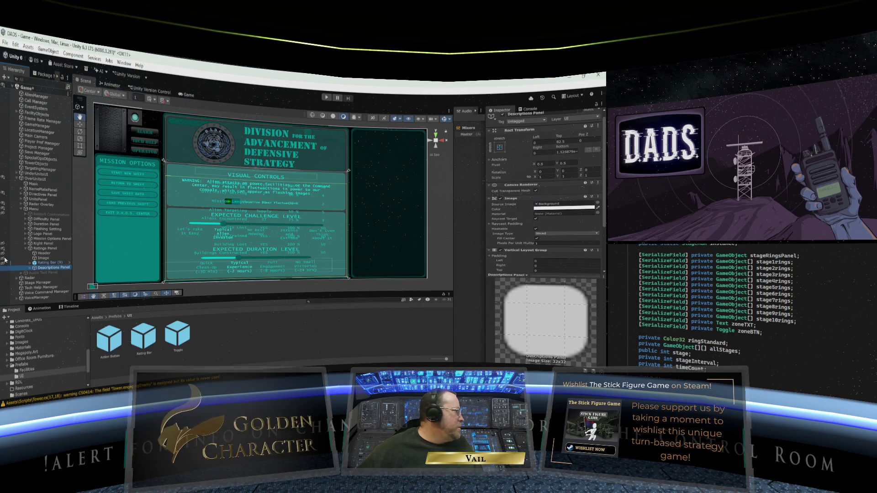
Hide the Descriptions Panel, show the Right Panel audio controls, and inspect Right and Mission Options panels.
click(4, 254)
click(5, 249)
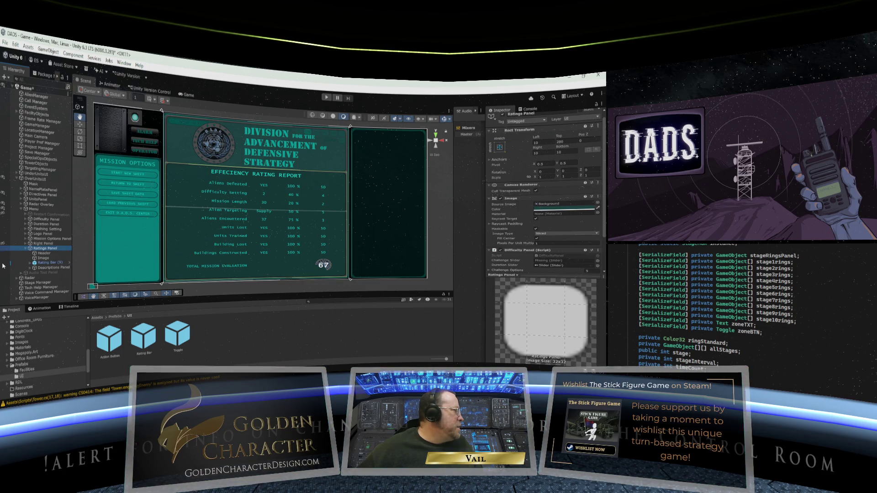
click(4, 267)
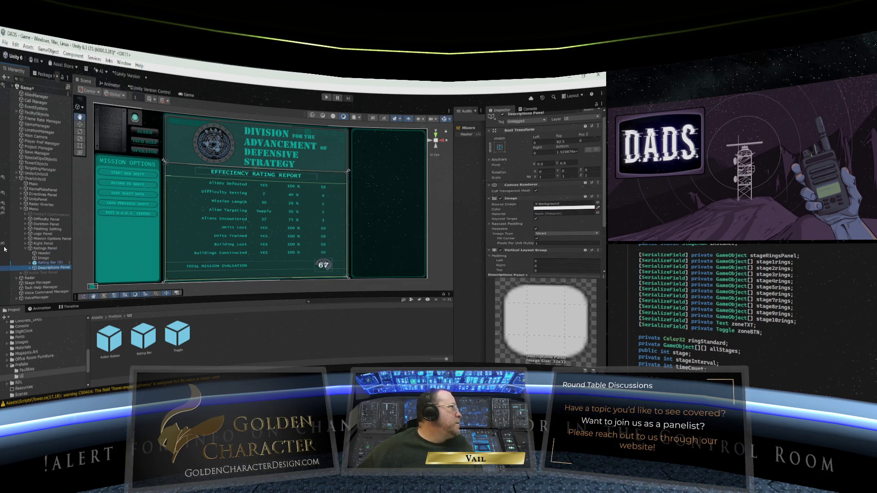
click(5, 249)
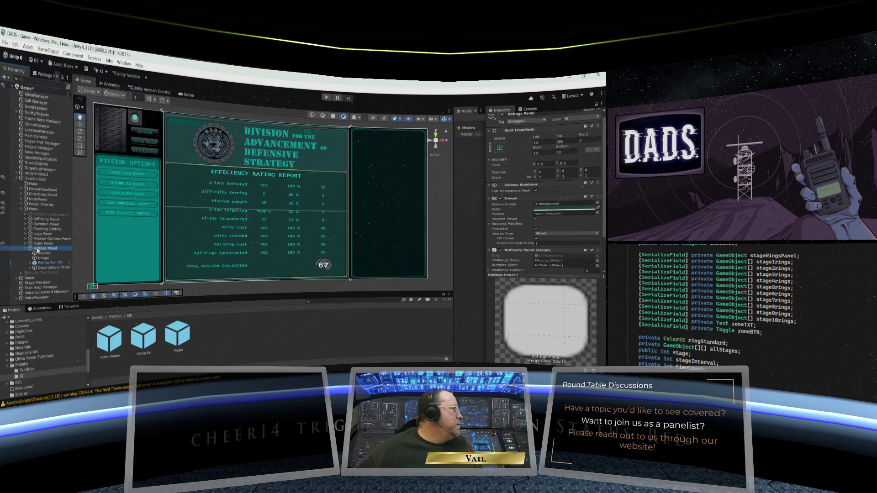
click(4, 244)
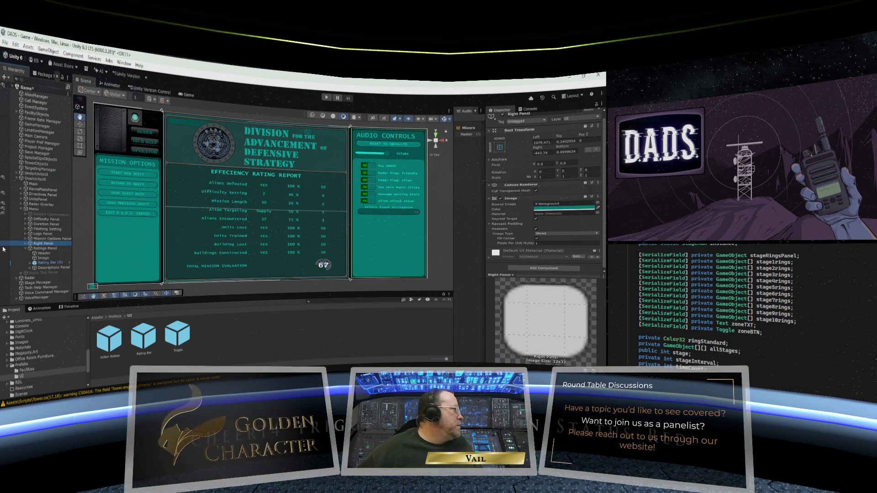
click(4, 249)
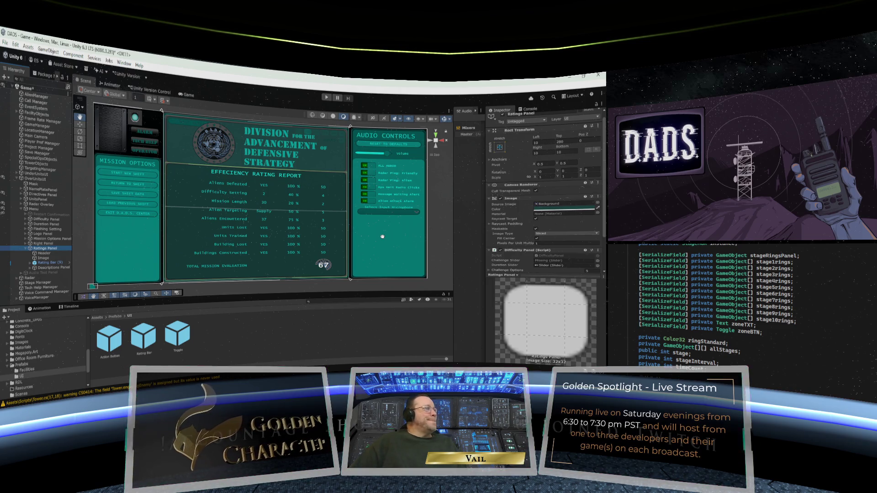
click(361, 231)
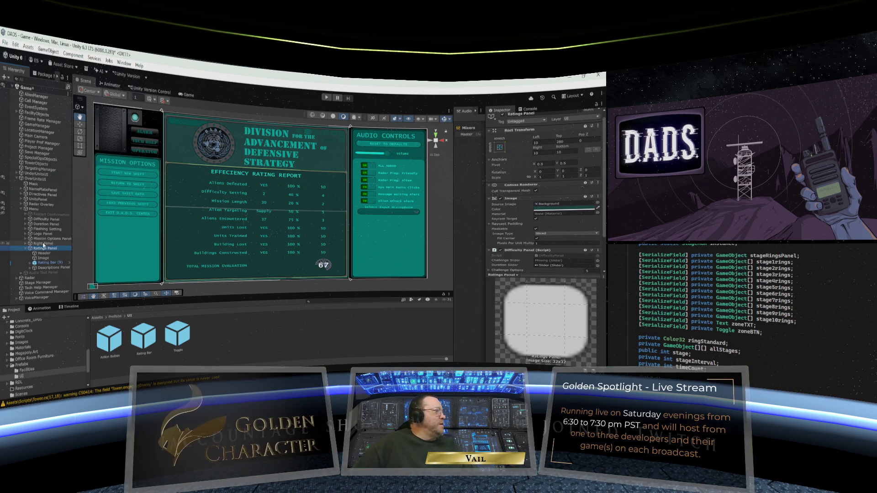
click(275, 230)
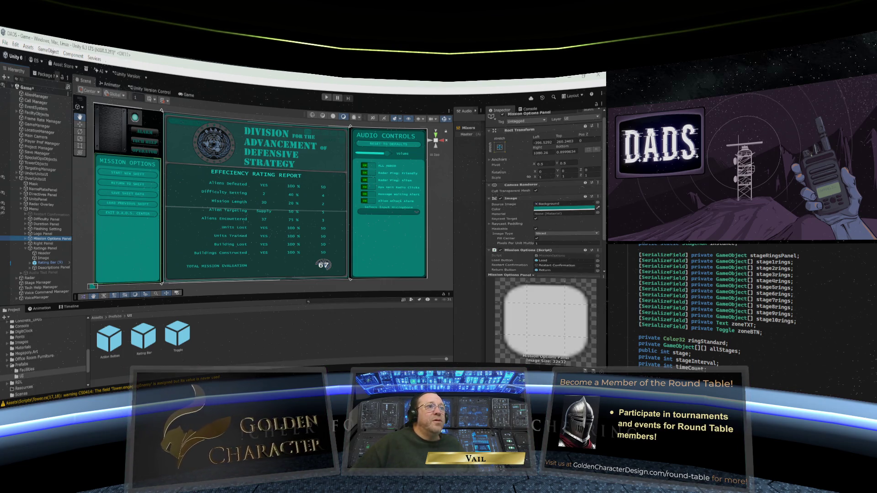
Switch from Unity to the Visual Studio window with Alt+Tab.
key(alt+Tab)
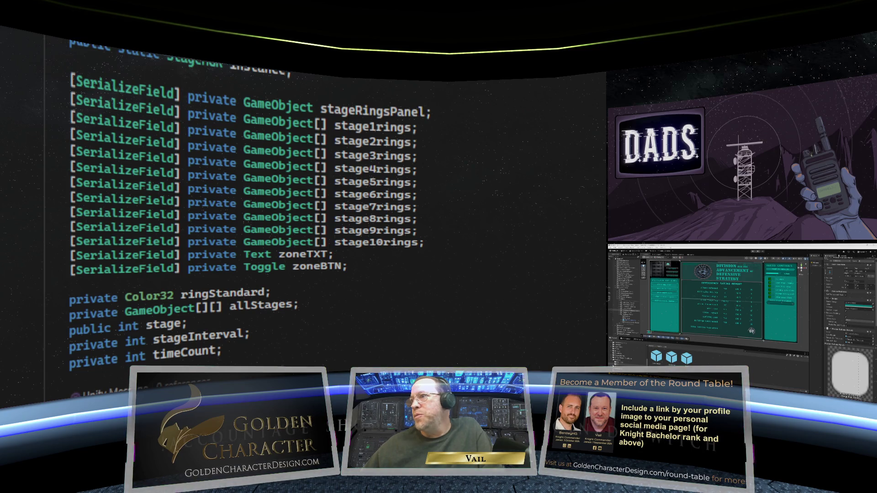
Bring up Menu.cs and scroll back to its Toggle field and audioToggles declarations.
key(ctrl+Tab)
scroll(524, 238, up, 10)
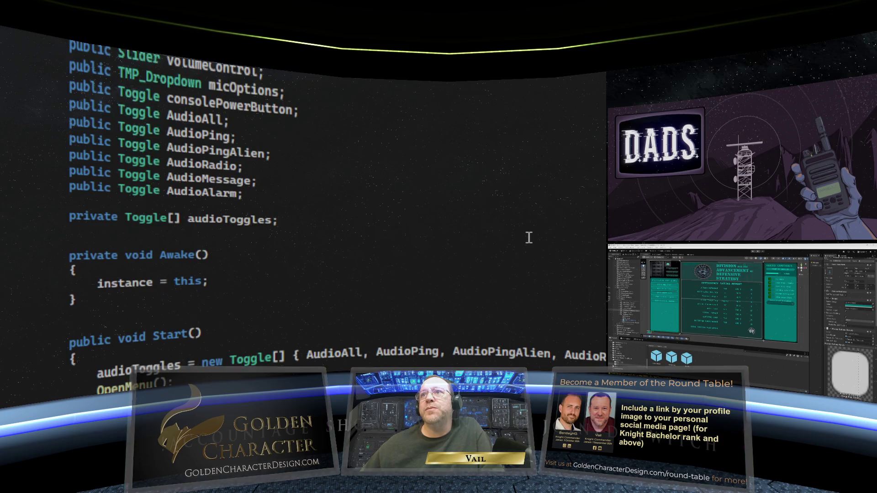
scroll(529, 238, up, 2)
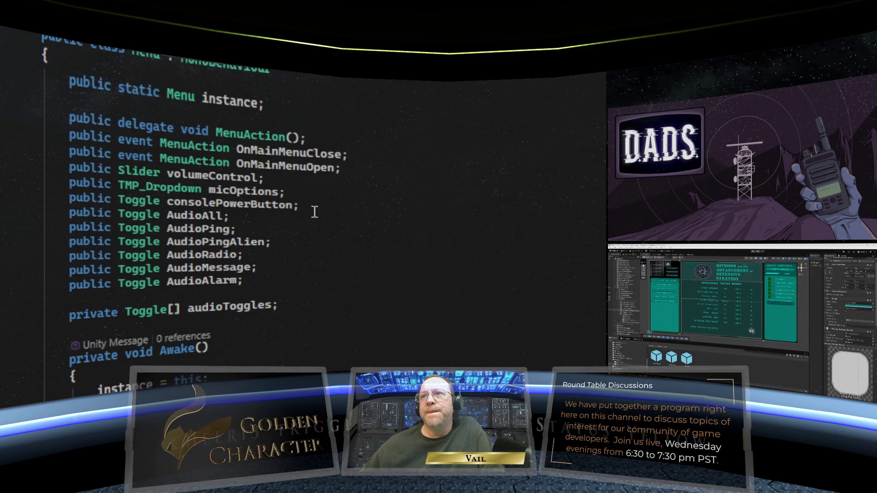
scroll(315, 211, down, 15)
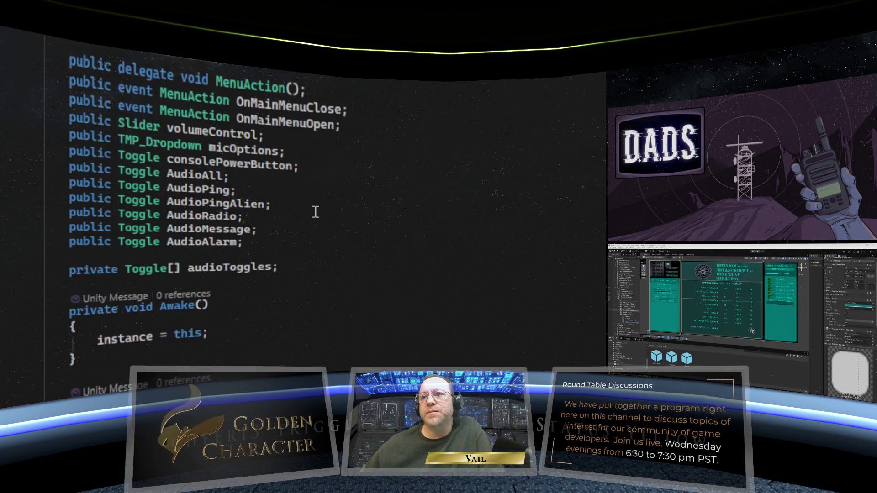
scroll(316, 212, down, 10)
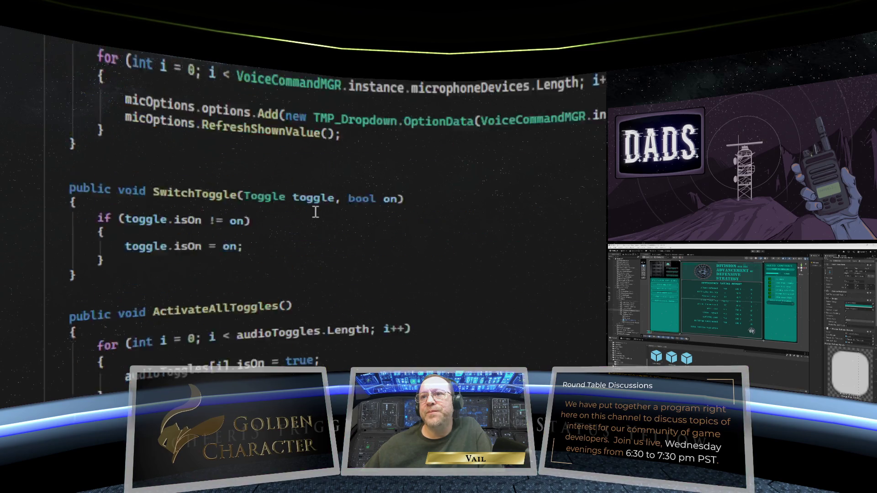
scroll(315, 212, up, 20)
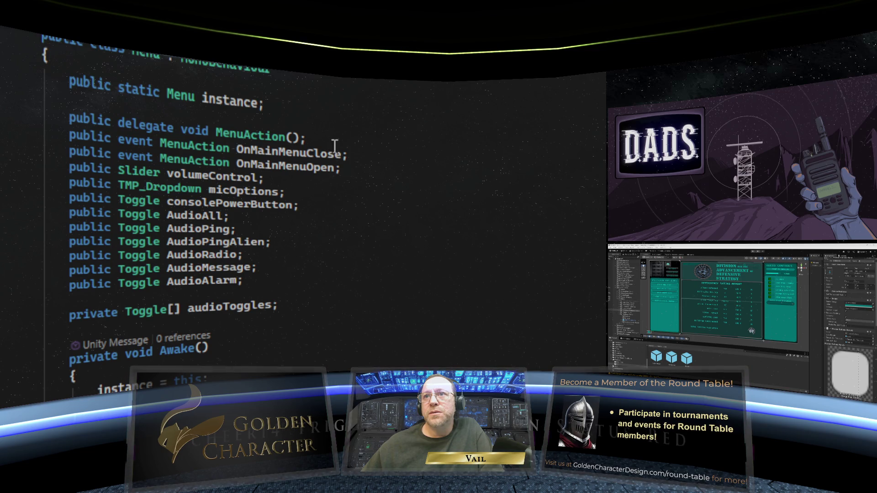
click(360, 168)
text(p)
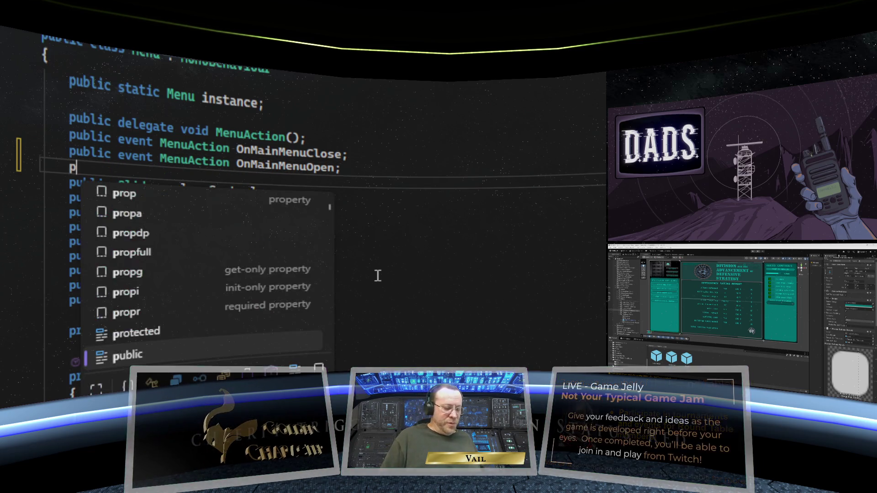
text(ublic Gam)
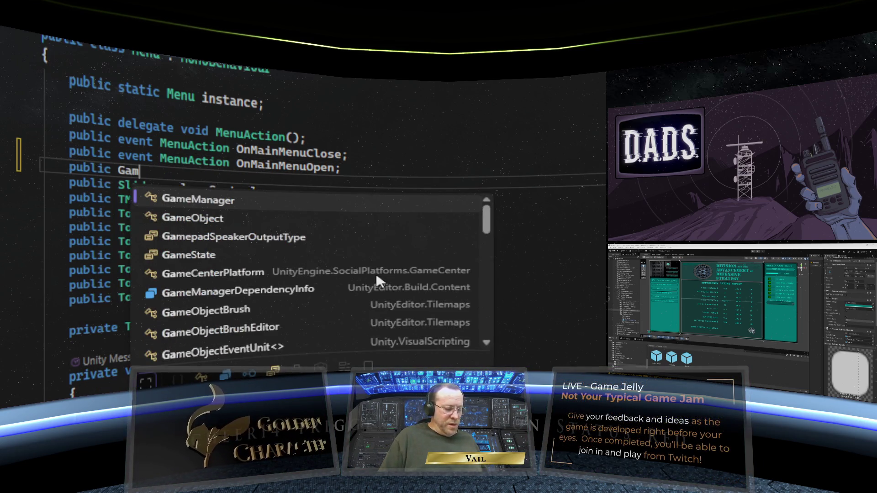
text(eObject)
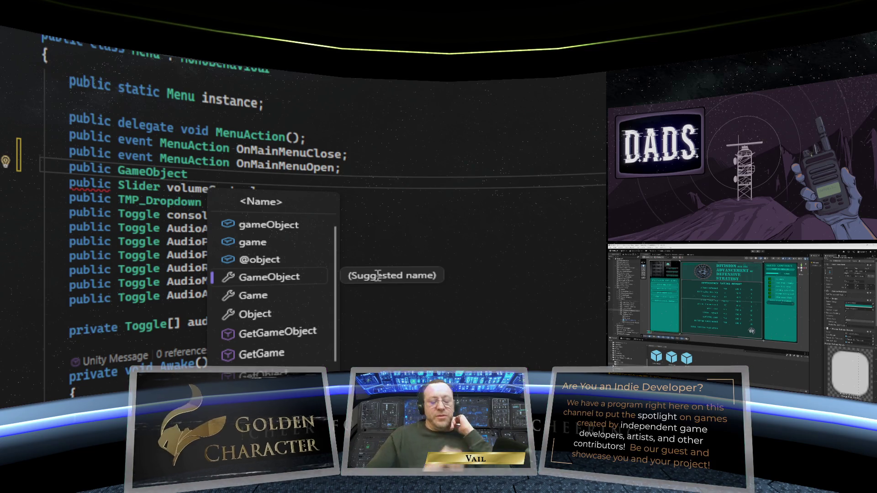
key(BackSpace)
key(BackSpace)
key(BackSpace)
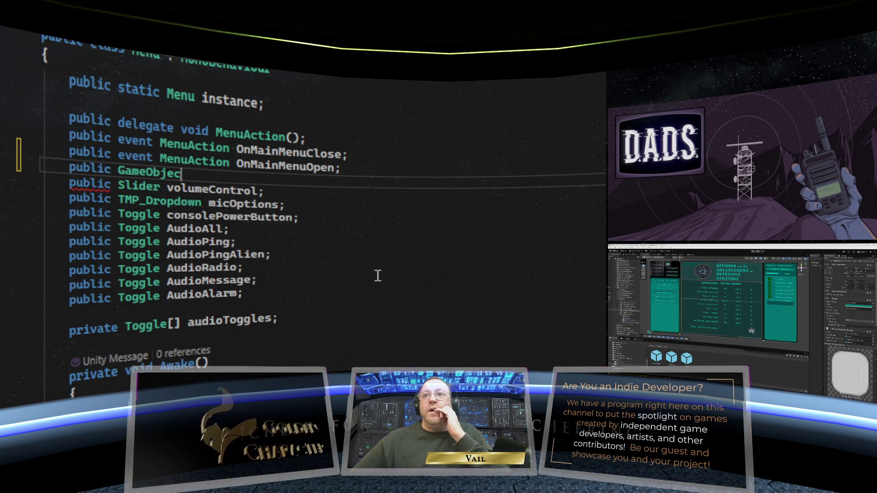
key(BackSpace)
key(BackSpace)
key(BackSpace)
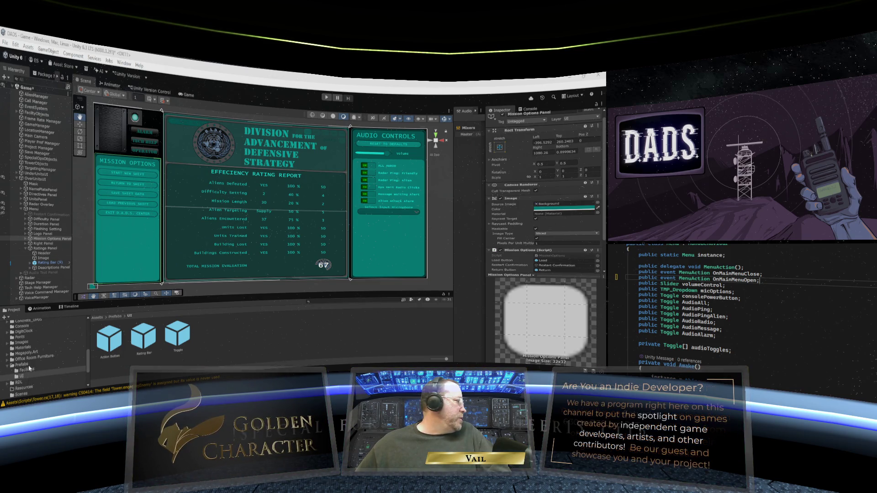
Navigate to the Scripts > Panel Scripts folder in the Project window.
scroll(31, 359, down, 3)
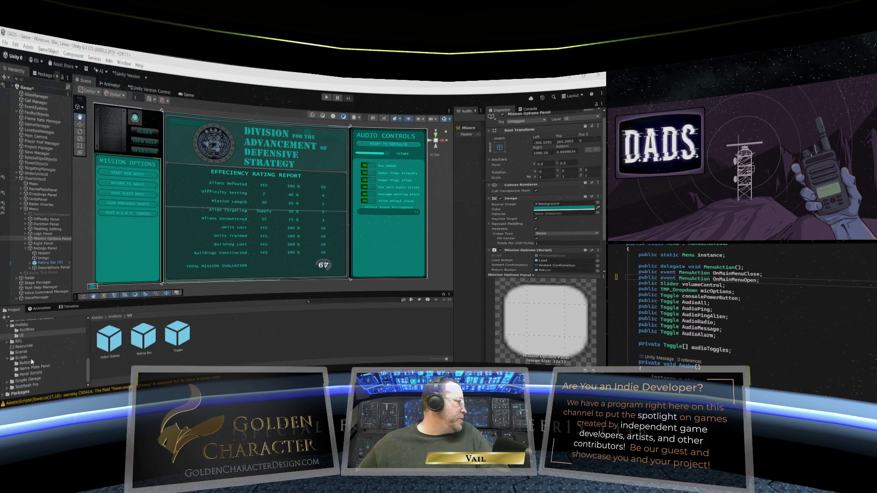
click(21, 358)
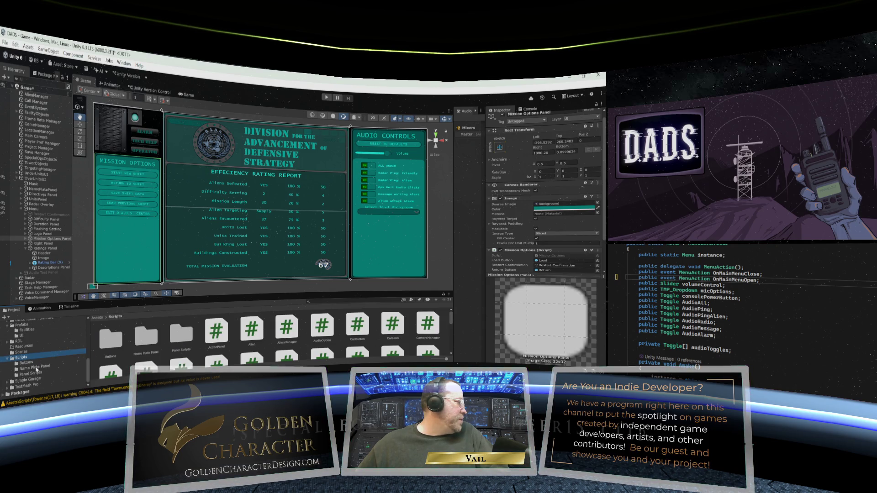
click(37, 374)
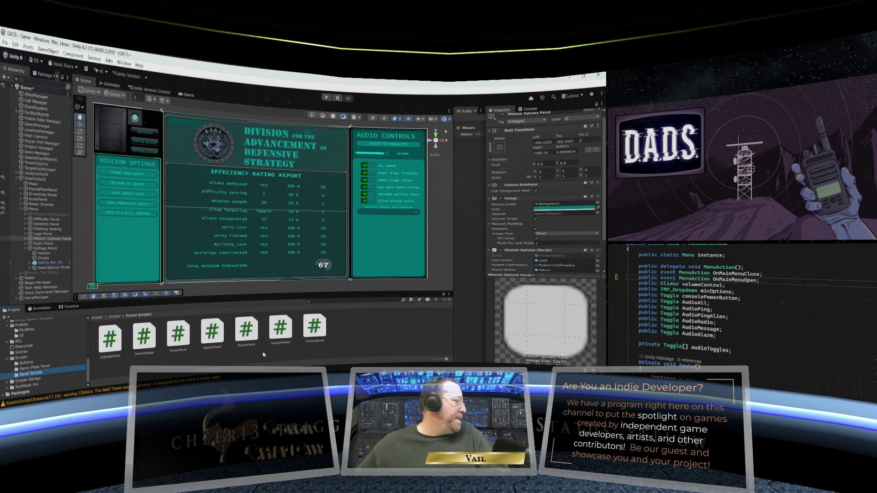
Create a MonoBehaviour script named RatingReport and open it in Visual Studio.
right_click(357, 329)
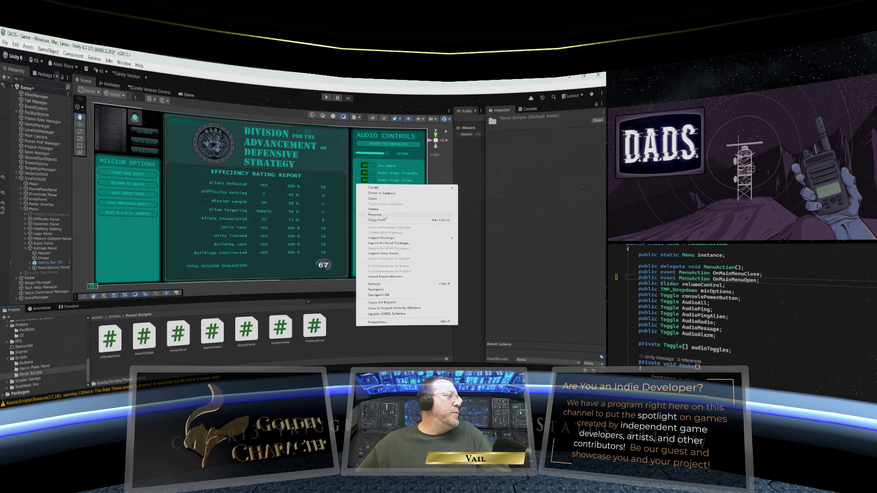
mouse_move(388, 190)
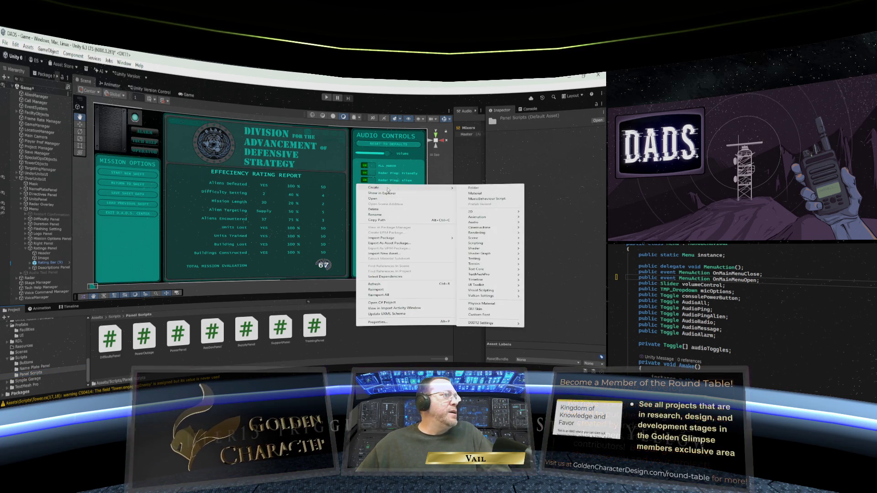
click(487, 198)
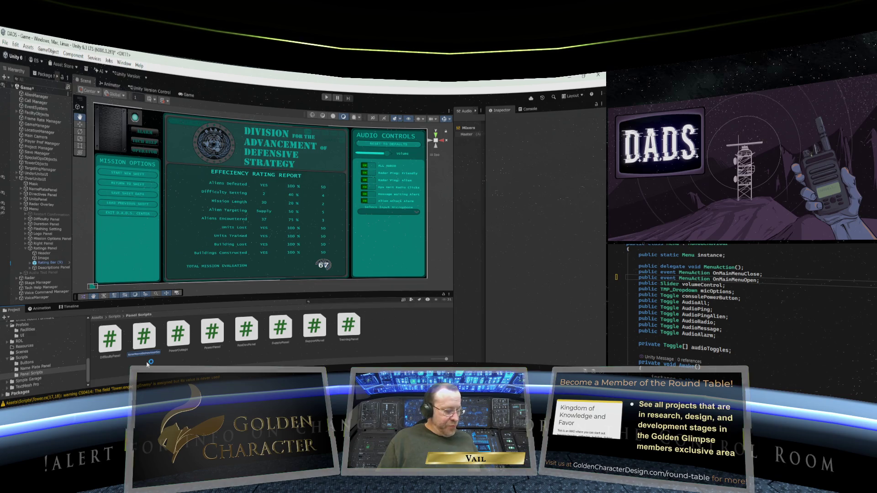
key(BackSpace)
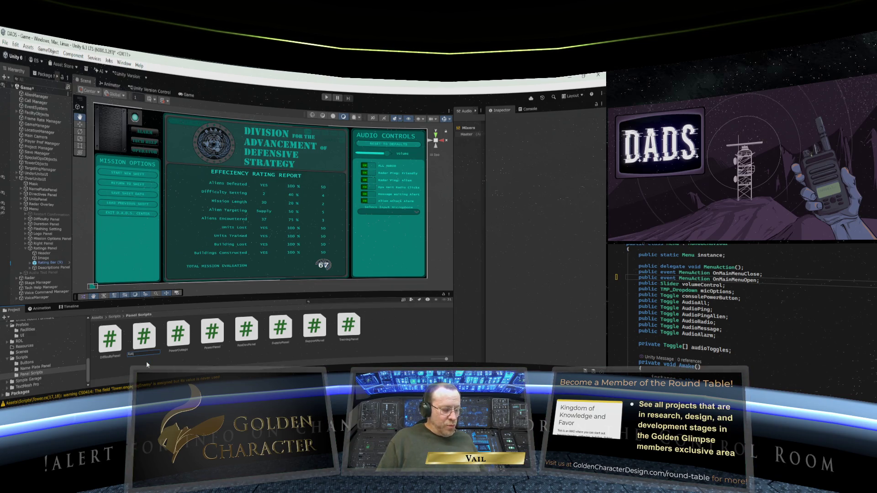
text(ngReport)
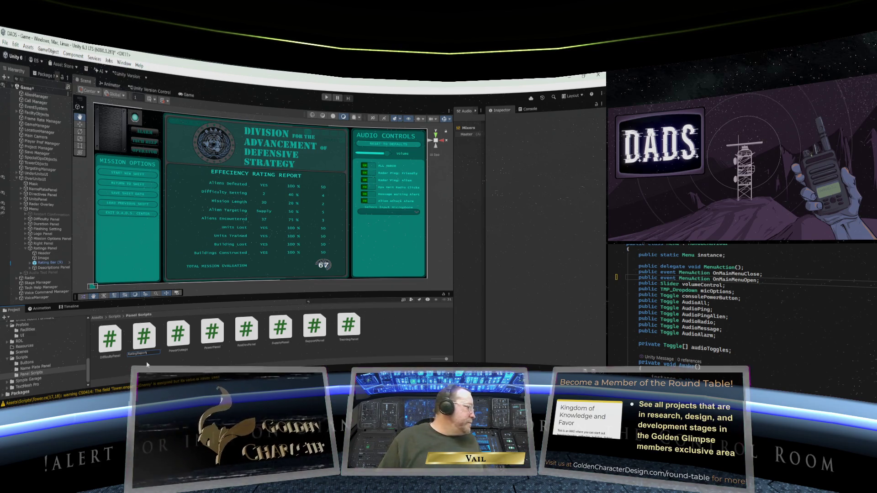
key(Return)
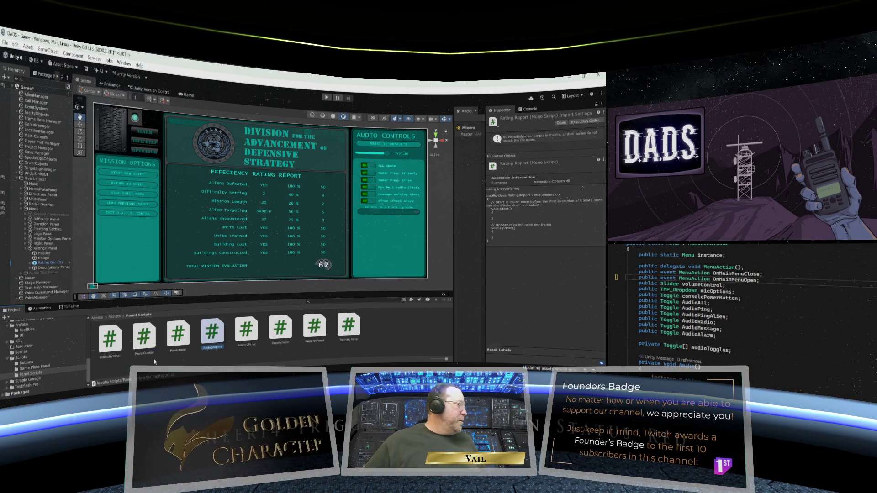
double_click(213, 337)
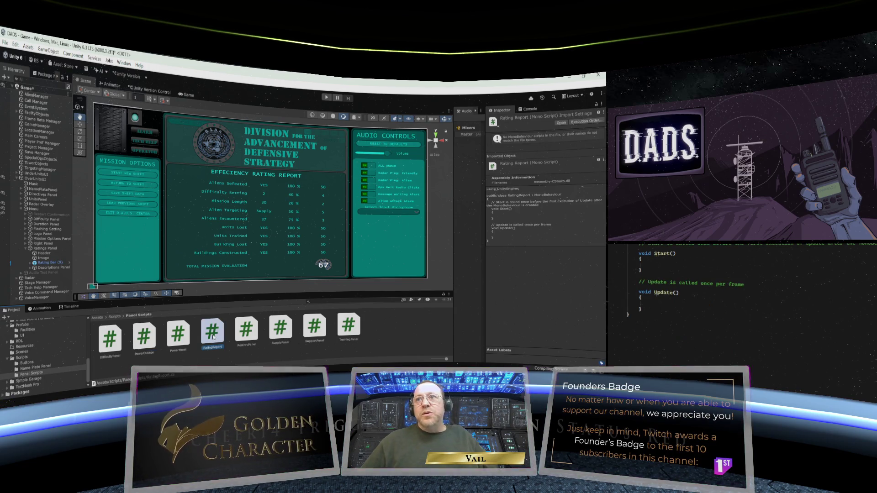